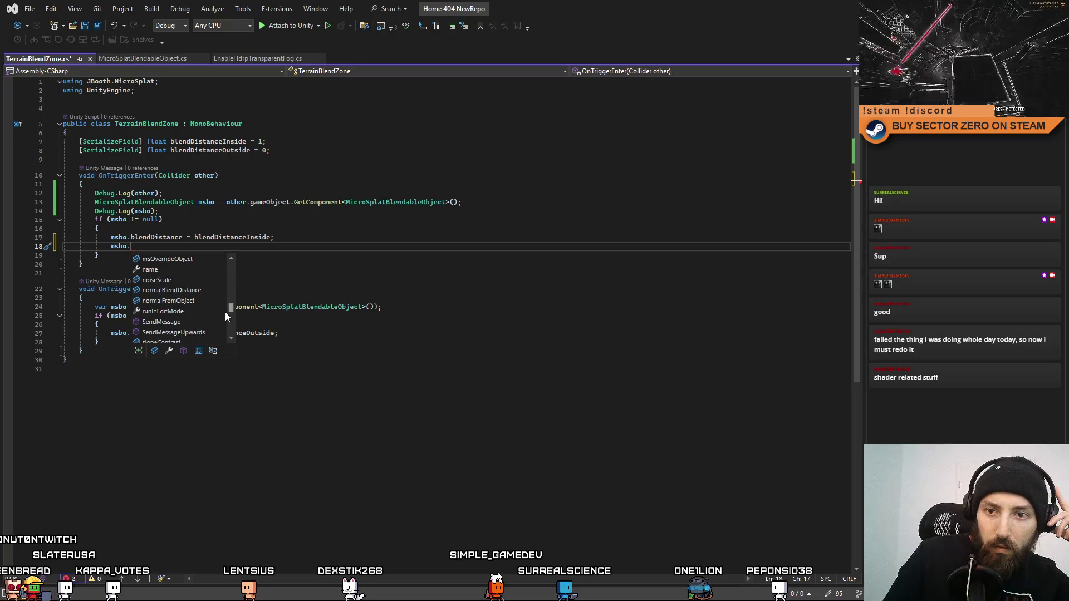
Look up the MicroSplatBlendableObject class definition, then return to TerrainBlendZone.cs
scroll(225, 311, down, 3)
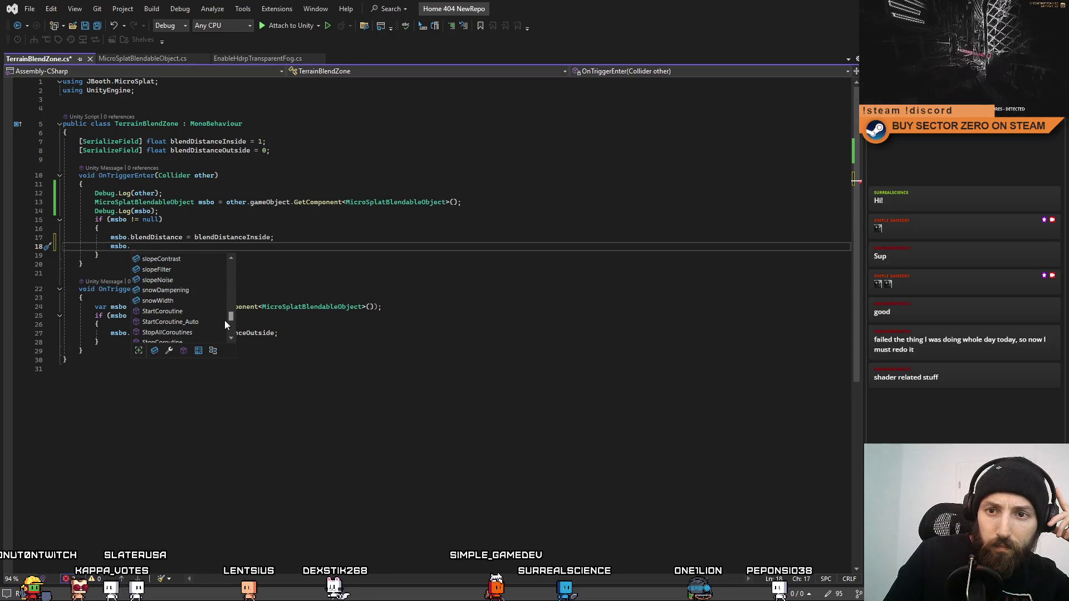
scroll(225, 325, down, 2)
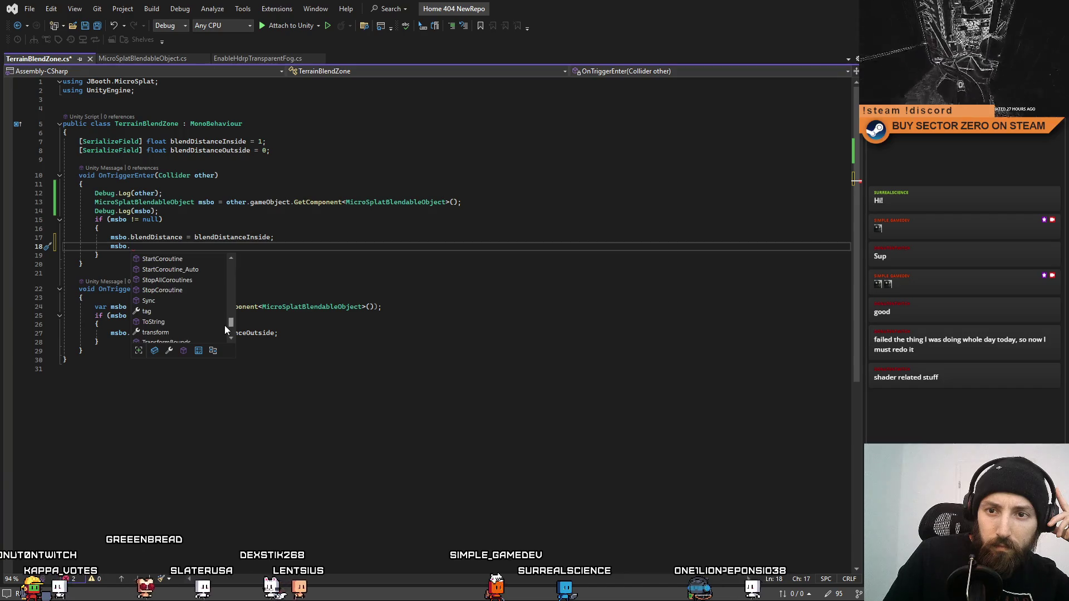
scroll(225, 329, down, 2)
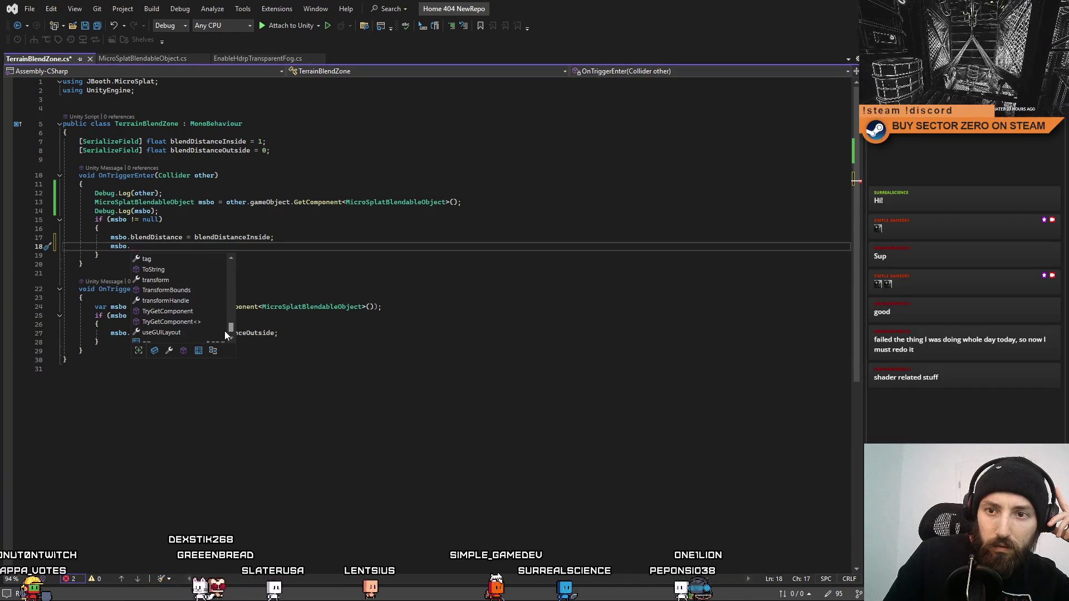
scroll(225, 333, up, 1)
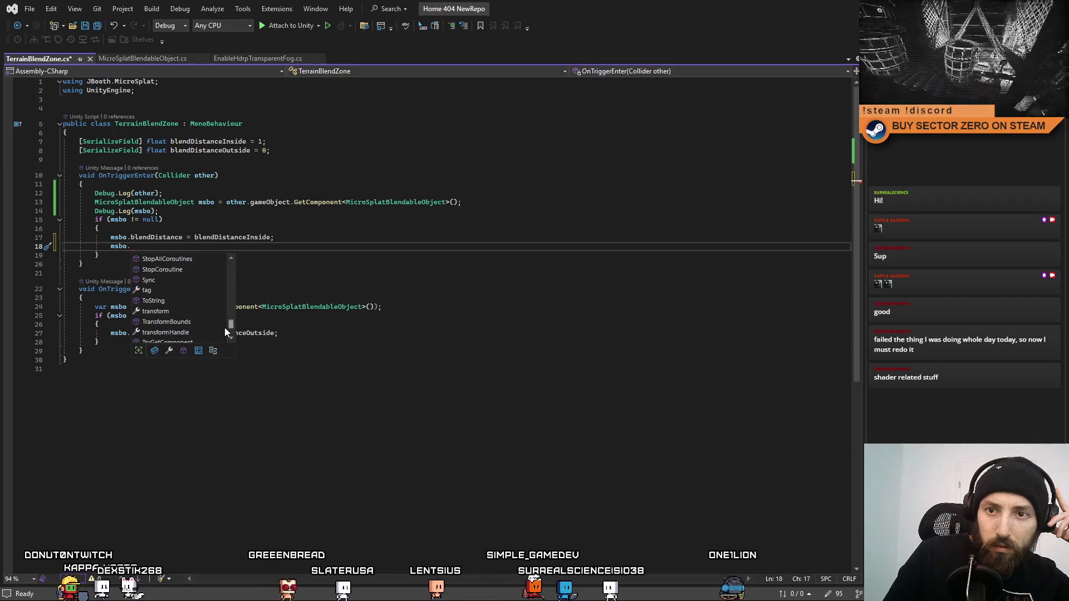
click(395, 202)
key(F12)
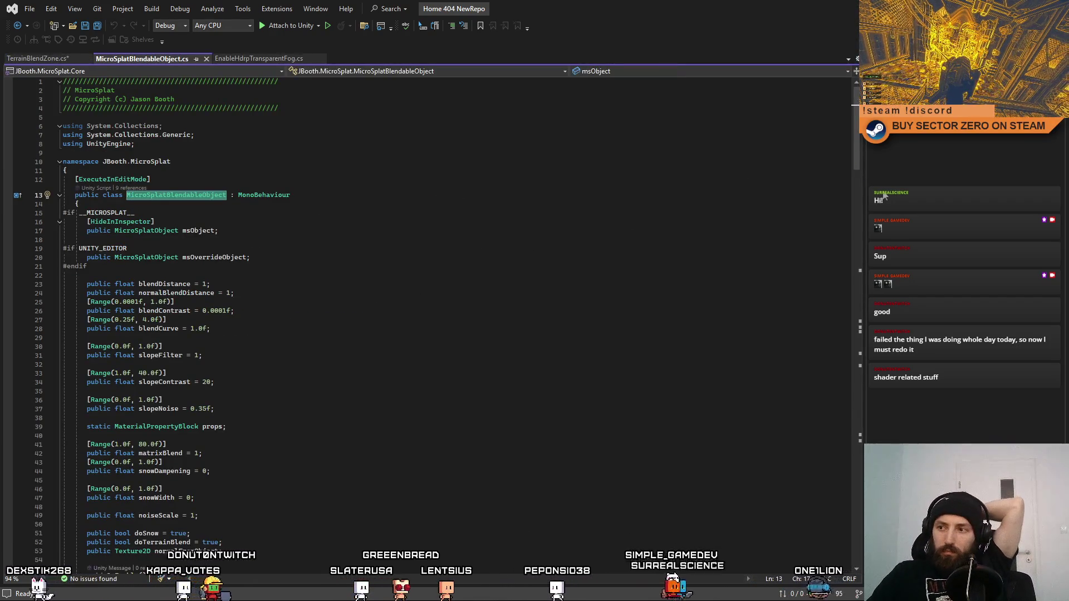
mouse_move(856, 138)
mouse_down()
mouse_move(833, 308)
mouse_move(837, 360)
mouse_up()
click(66, 58)
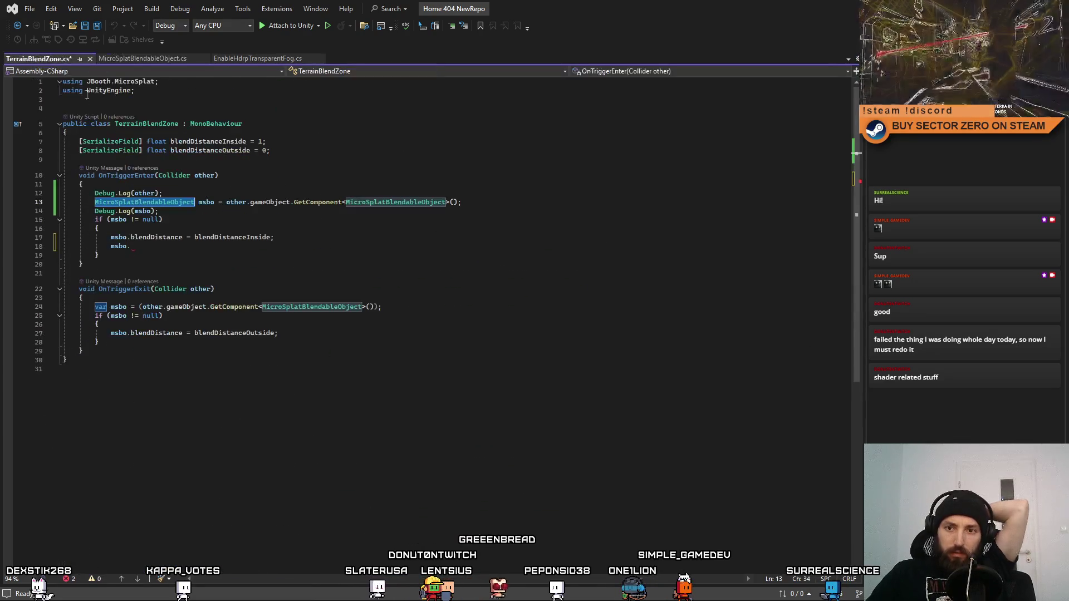
Finish line 18 as msbo.Sync(); and paste the same call after line 27 in OnTriggerExit
click(227, 248)
text(Syn)
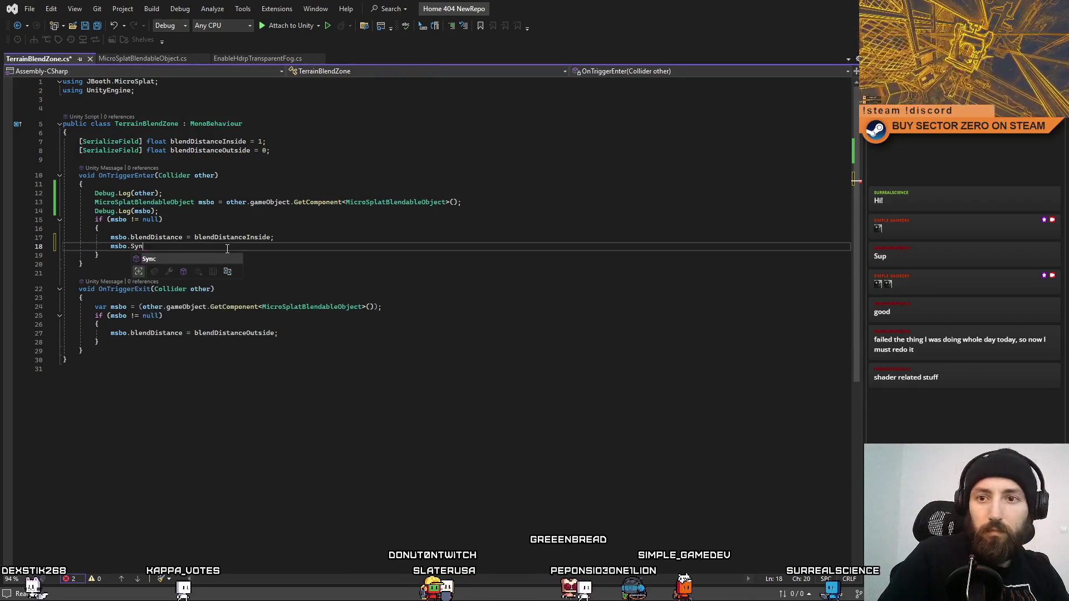
text(c();)
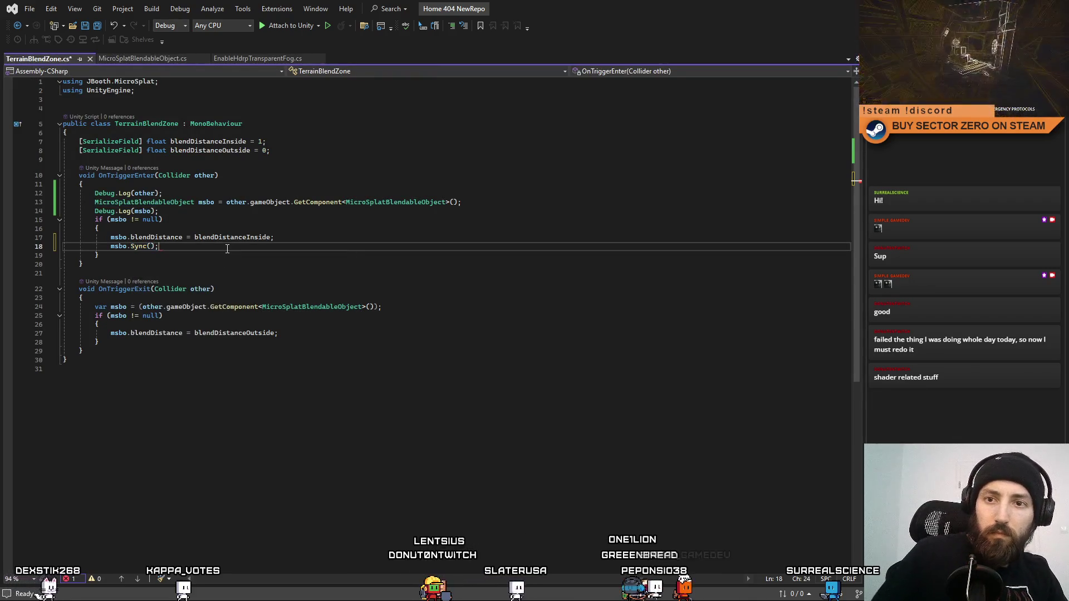
drag(227, 249, 98, 245)
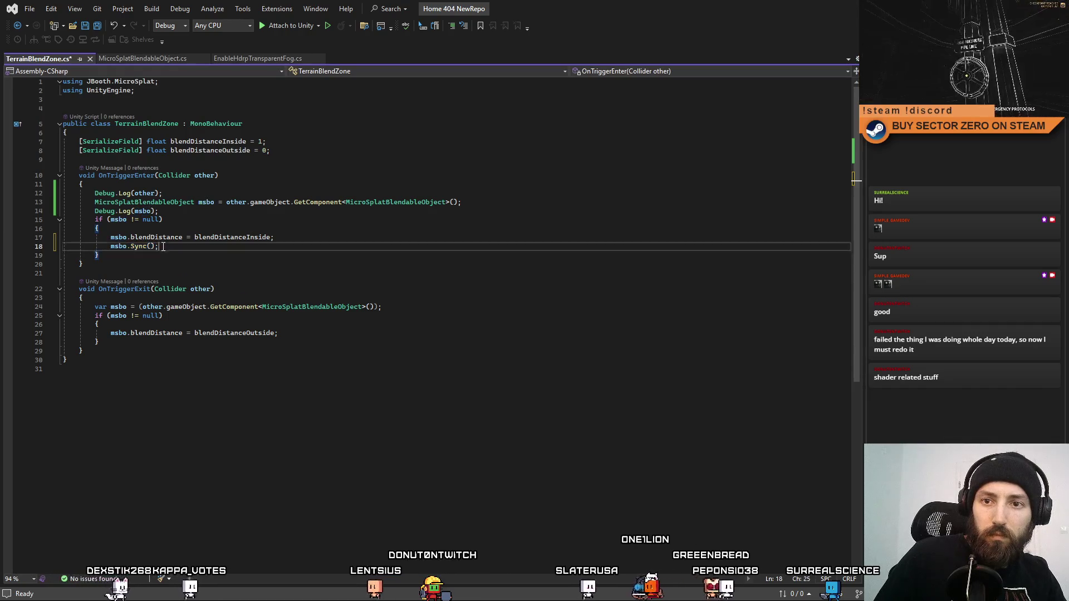
key(ctrl+c)
click(345, 334)
key(Return)
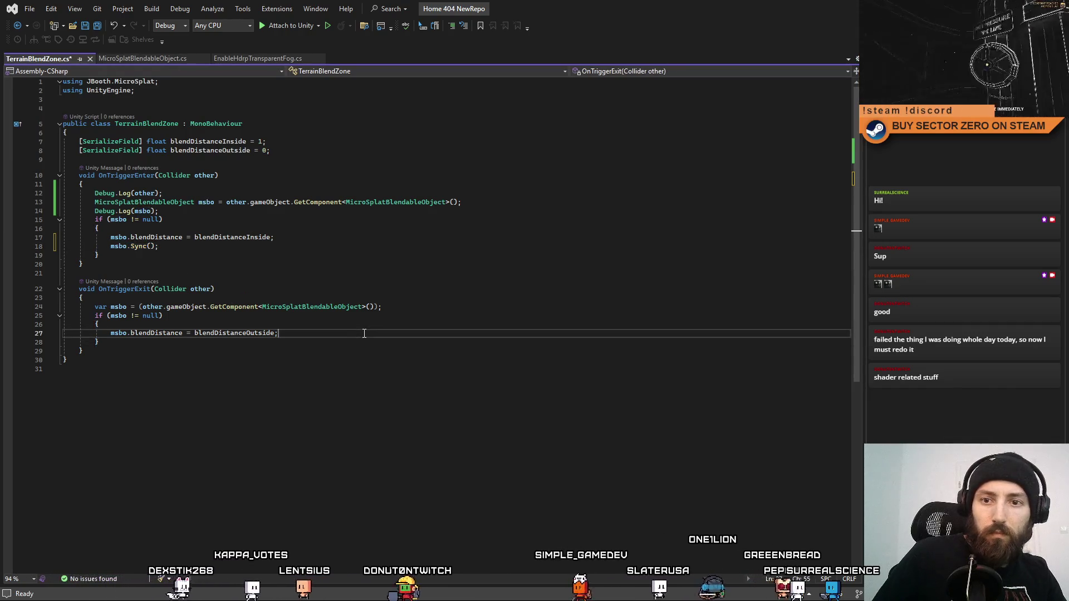
key(ctrl+v)
click(360, 396)
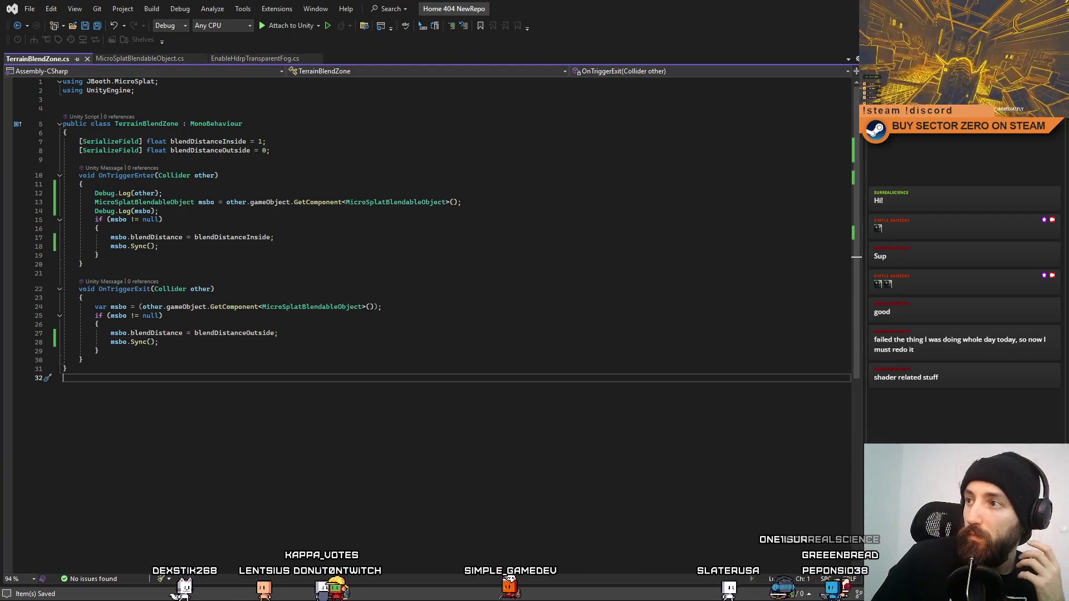
key(alt+Tab)
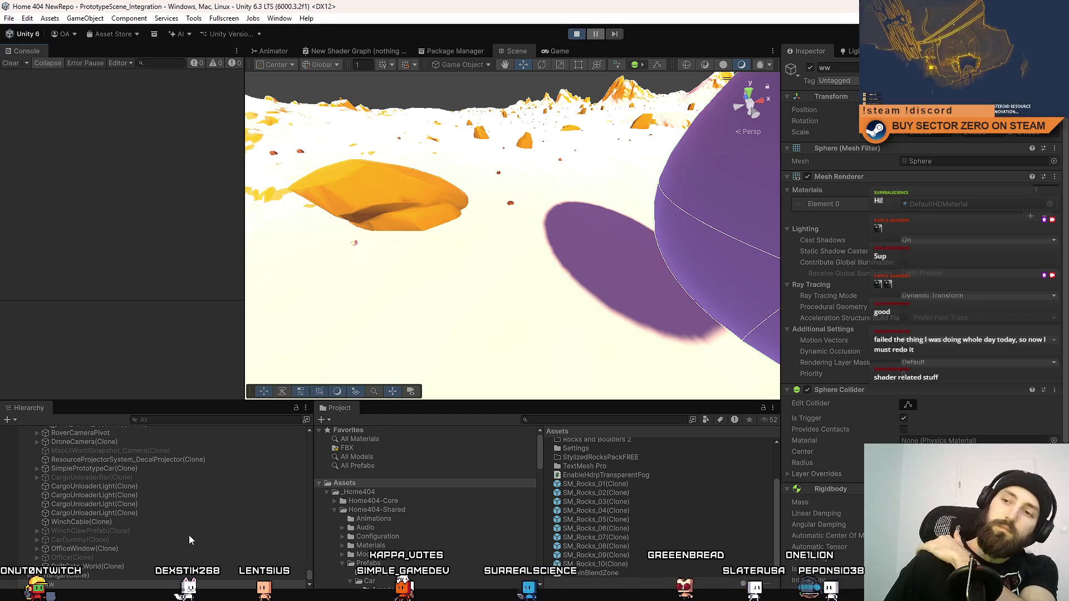
Select the ww trigger sphere and frame it in the Scene view
right_click(188, 535)
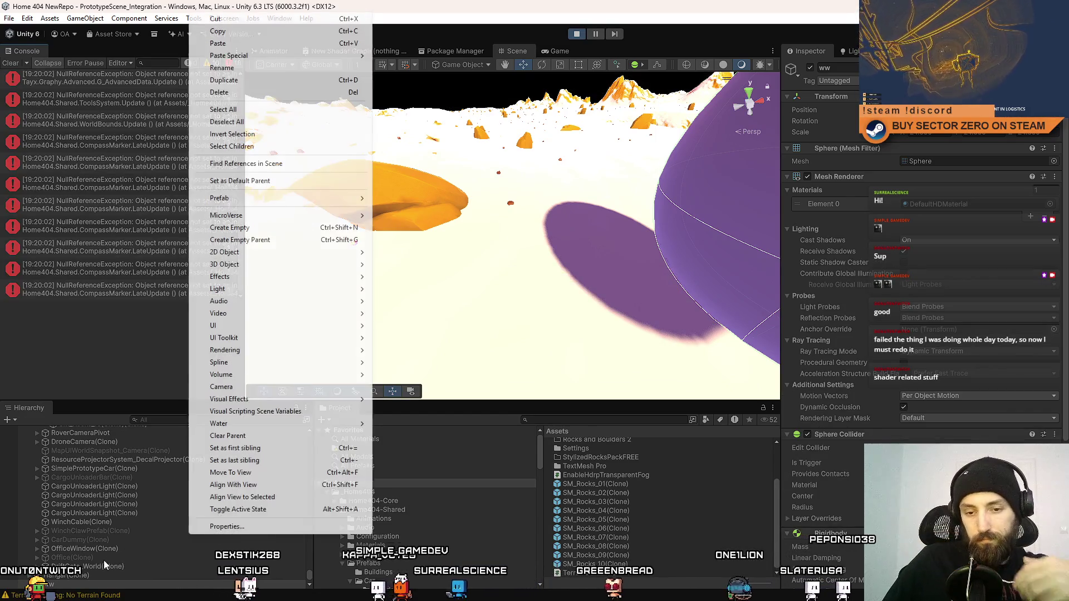
click(105, 548)
click(451, 298)
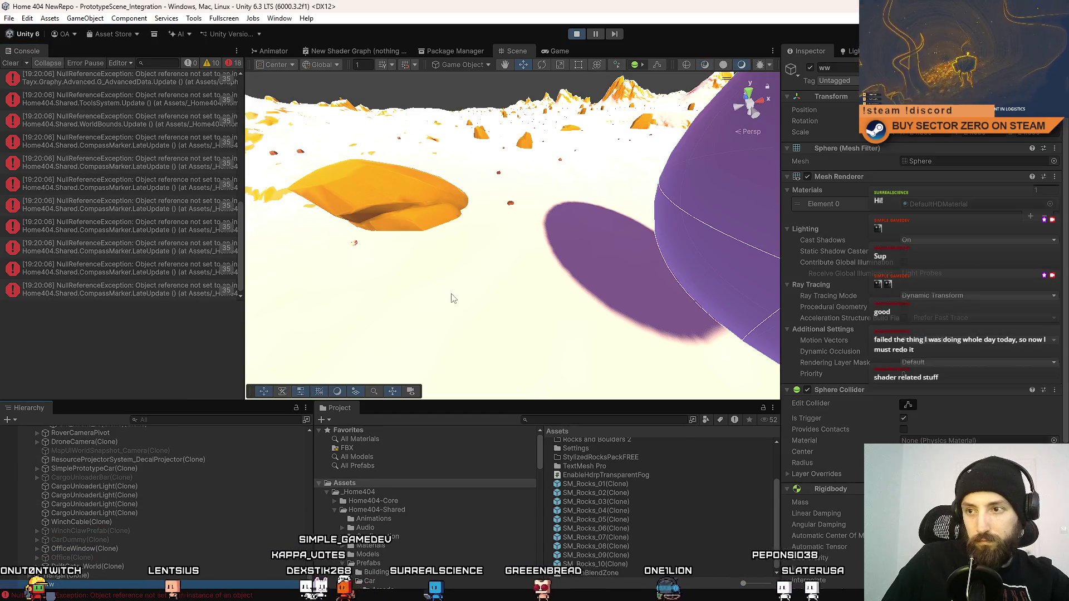
key(f)
Stop the game, clear the Console, and start Play mode again
click(580, 34)
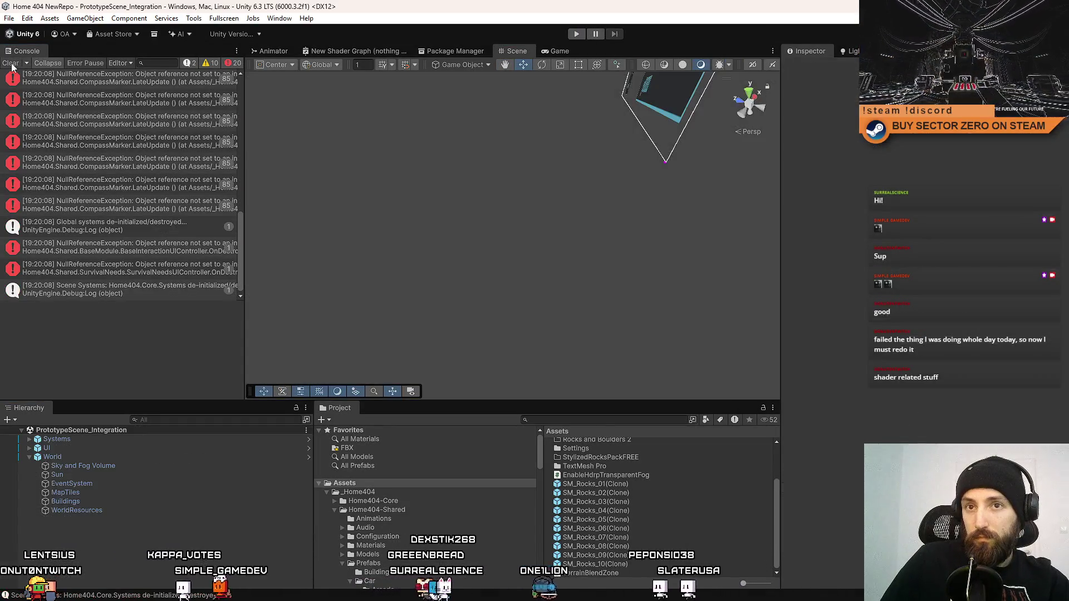
click(11, 64)
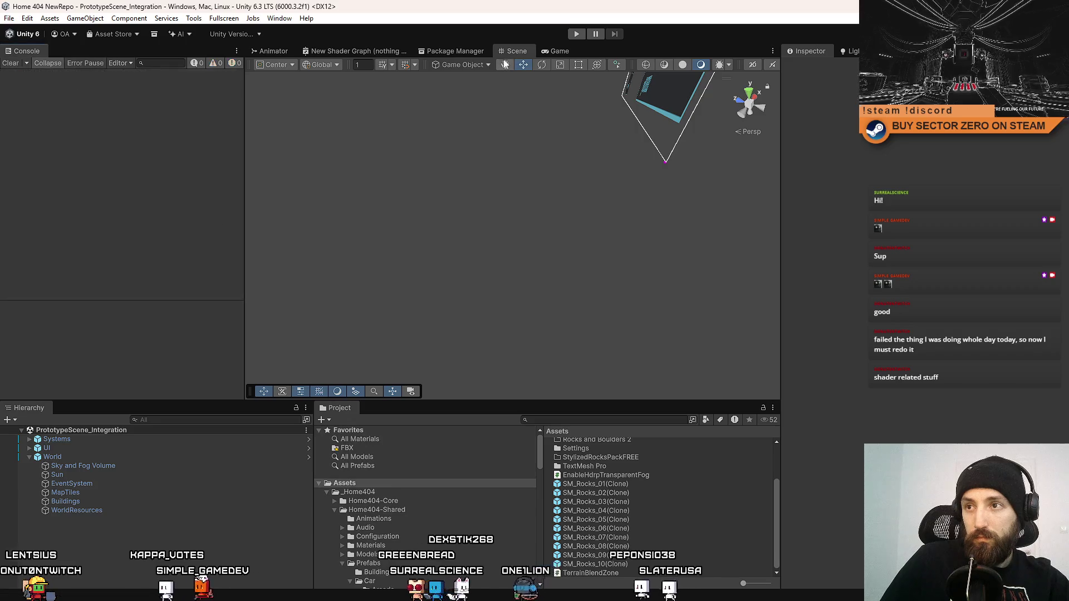
click(577, 34)
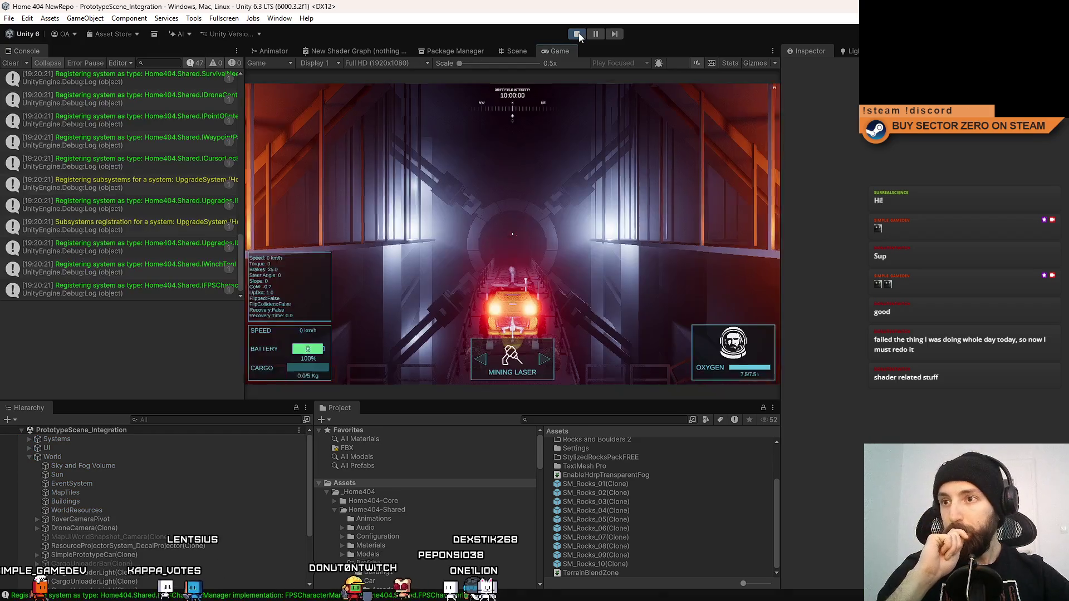
Drive the rover out of the hangar with W, pause the game, and switch to the Scene view
key(w)
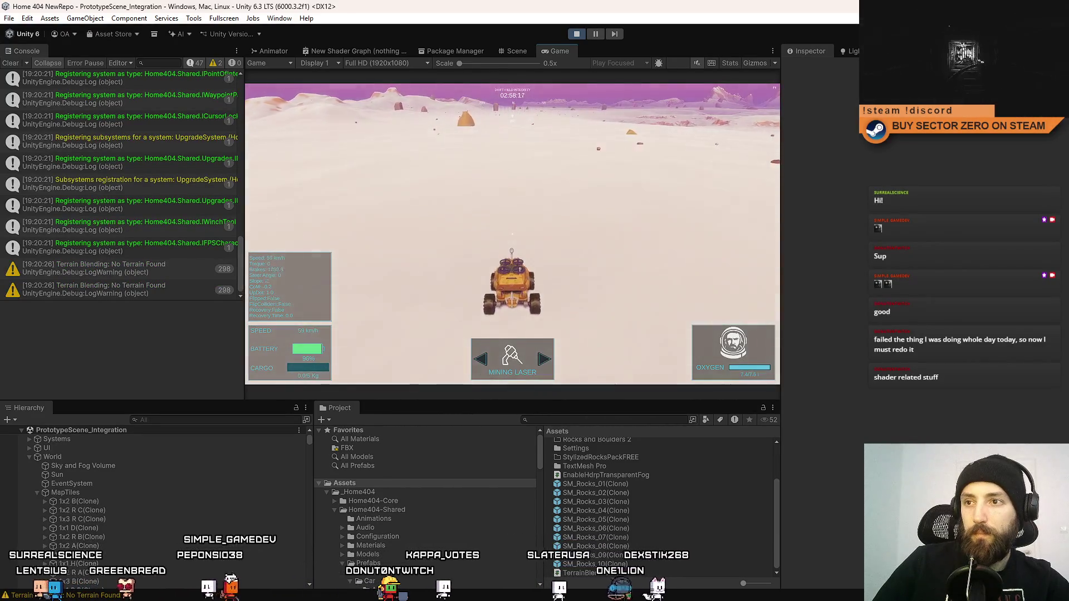
click(595, 34)
click(516, 51)
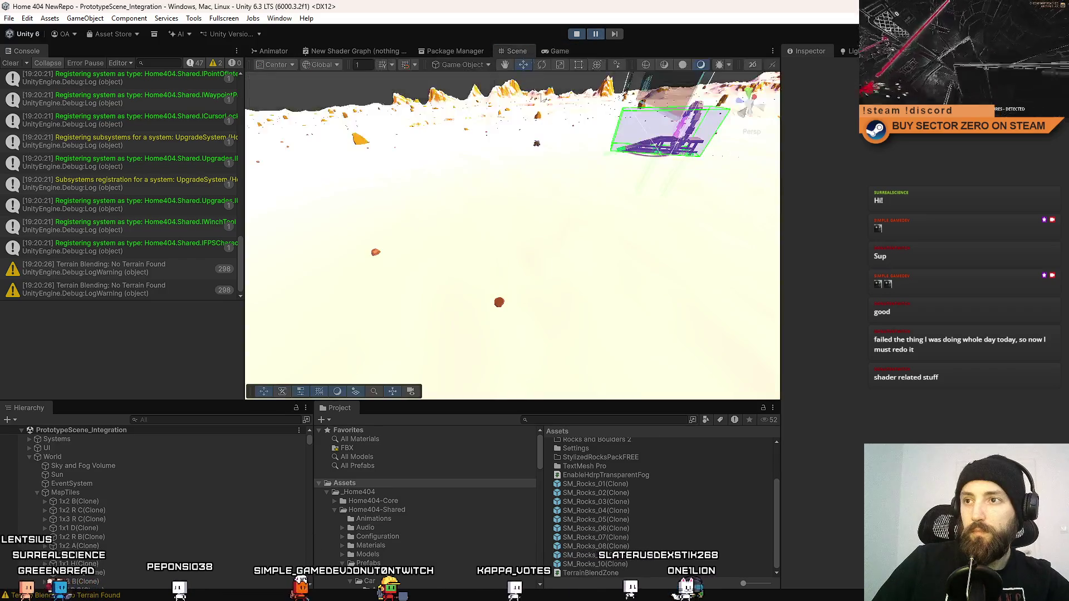
Select the ww sphere and bring the Scene view close to it and the orange rock
click(476, 199)
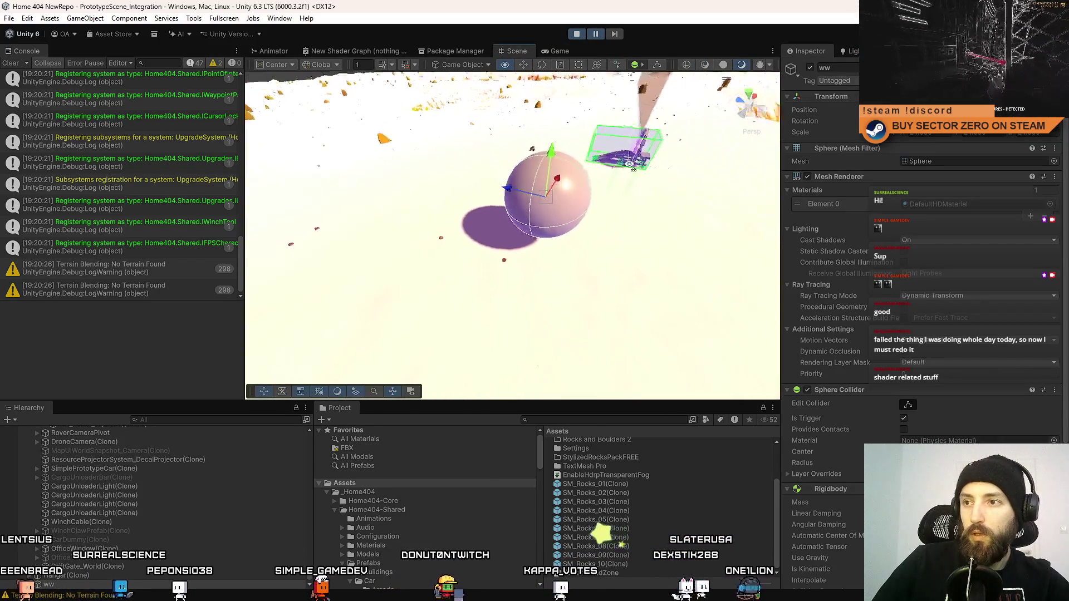
mouse_move(633, 168)
mouse_down()
mouse_move(299, 211)
mouse_move(509, 218)
mouse_move(556, 184)
mouse_up()
click(595, 34)
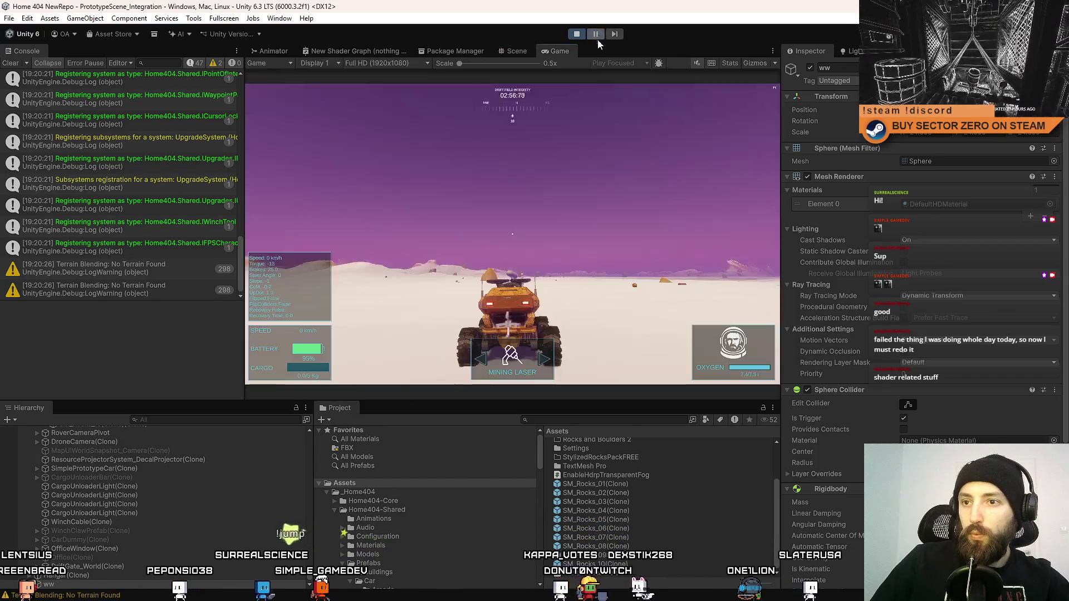
click(513, 50)
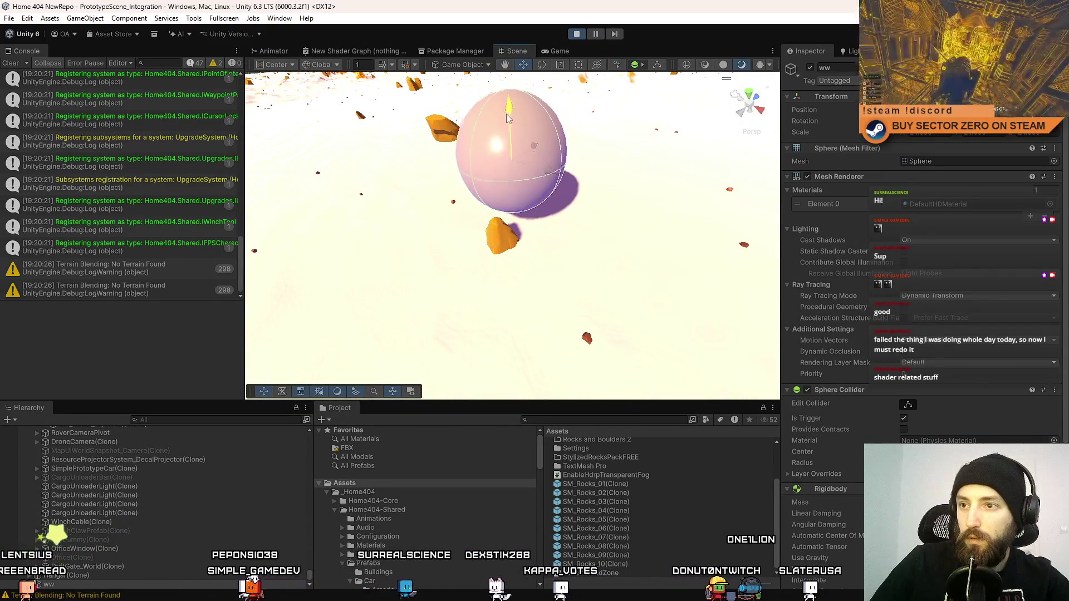
mouse_move(507, 118)
mouse_down()
mouse_move(535, 174)
mouse_move(573, 156)
mouse_move(543, 179)
mouse_move(568, 149)
mouse_move(545, 162)
mouse_up()
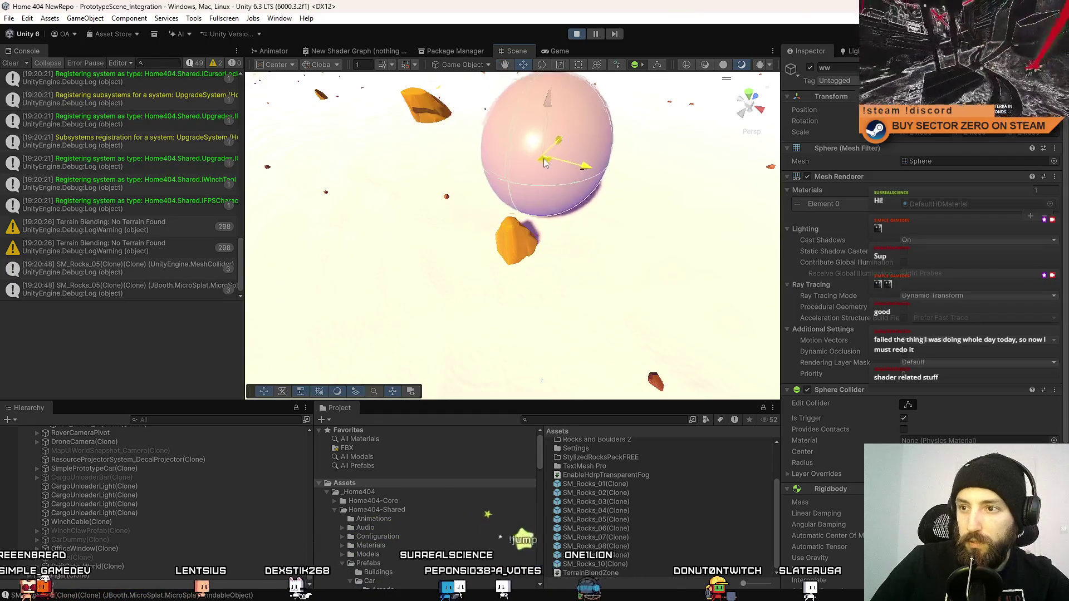
scroll(981, 255, down, 5)
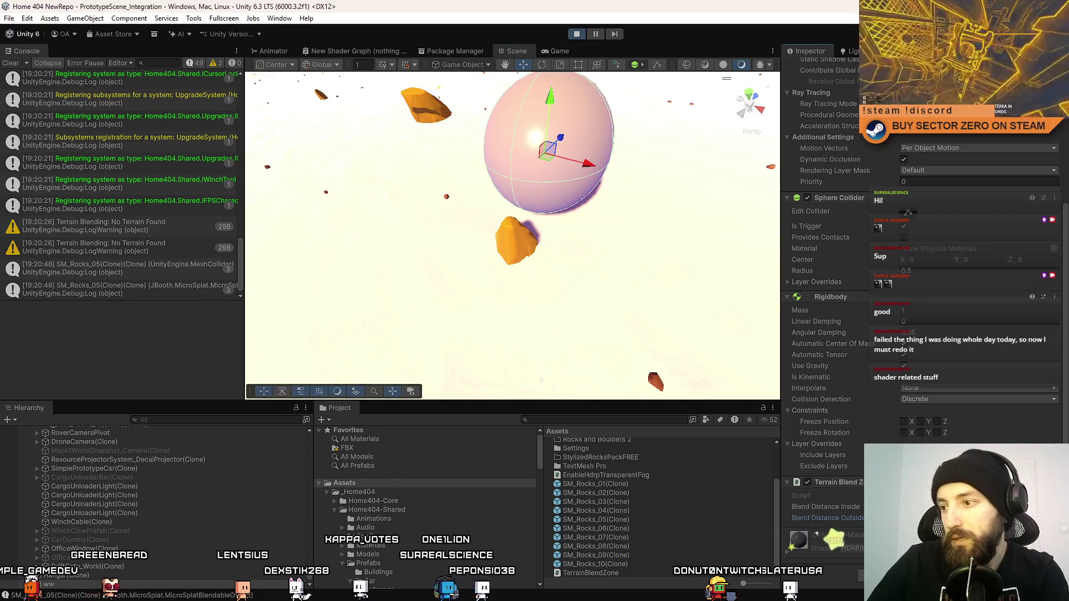
Drag the ww sphere over the orange rock and select the SM_Rocks_05 rock
drag(562, 162, 533, 176)
mouse_move(404, 215)
mouse_down()
mouse_move(418, 255)
mouse_move(665, 222)
mouse_move(702, 62)
mouse_move(563, 89)
mouse_move(684, 133)
mouse_up()
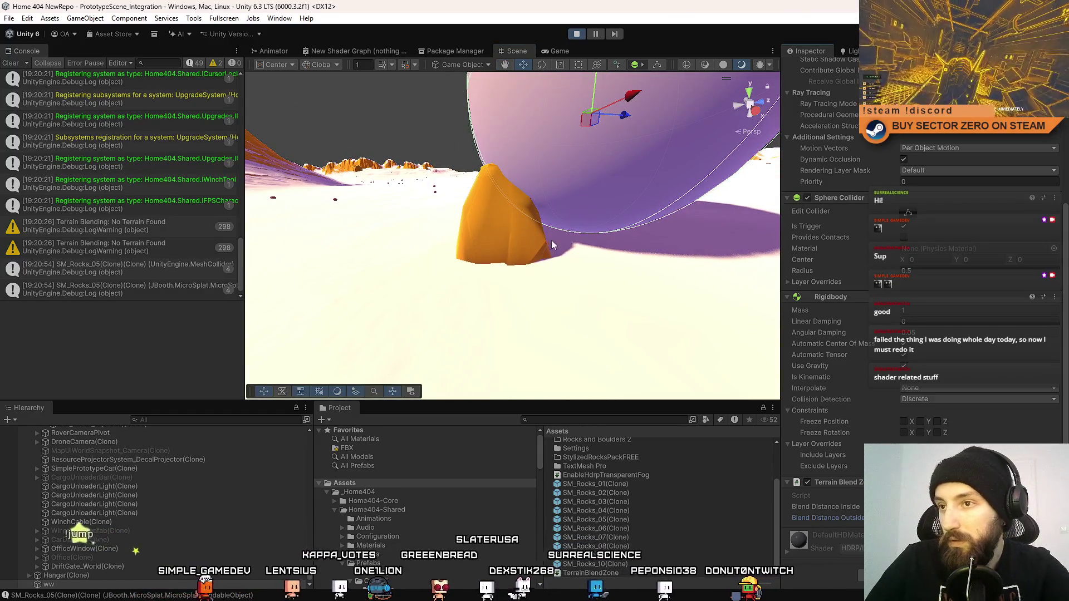
mouse_move(534, 312)
mouse_down()
mouse_move(570, 312)
mouse_move(562, 261)
mouse_up()
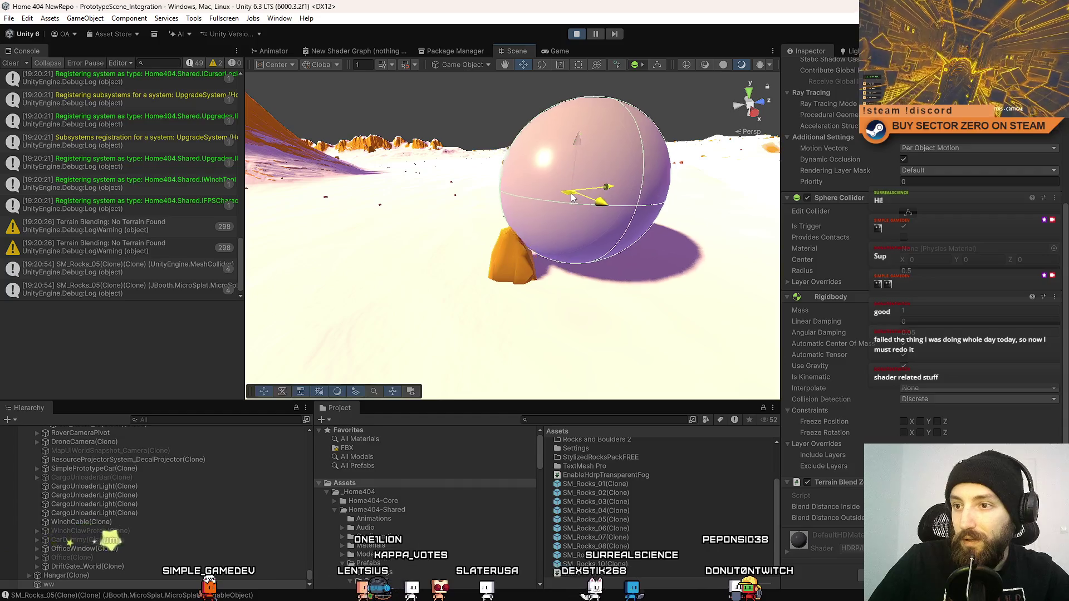
drag(585, 192, 632, 183)
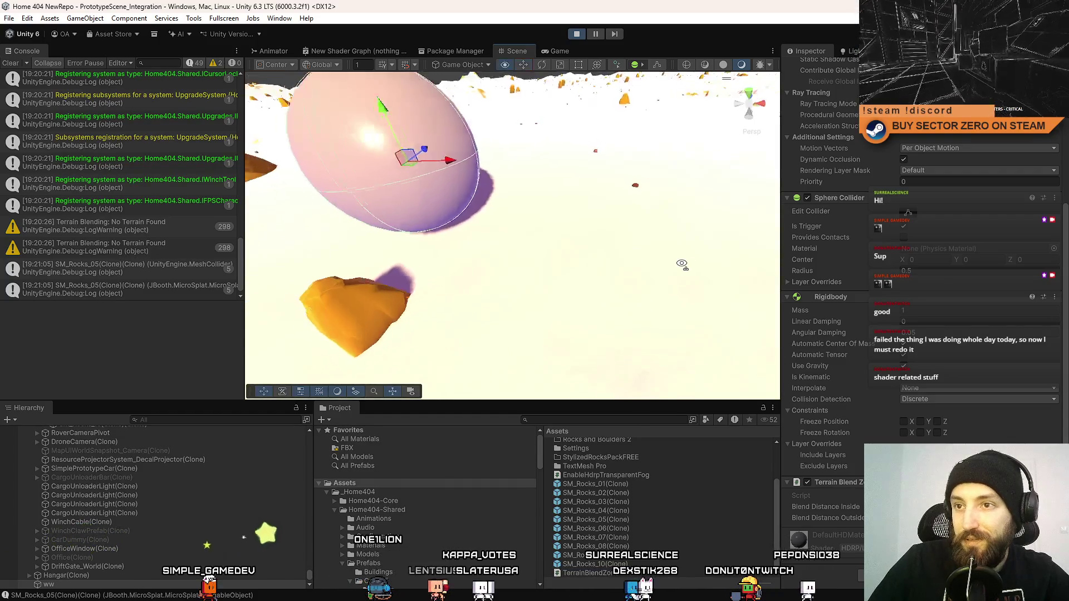
click(520, 273)
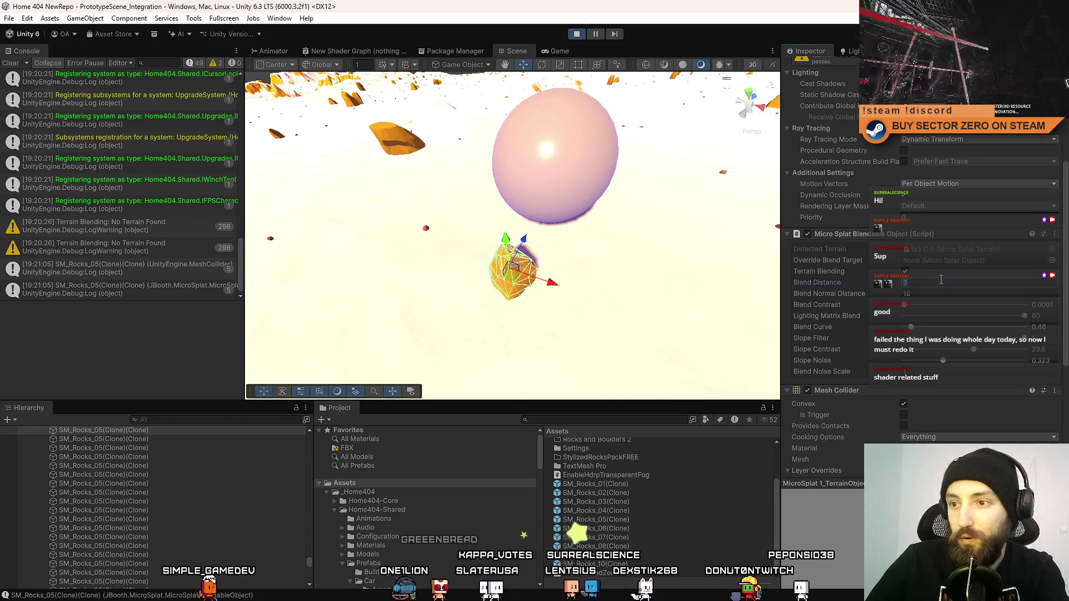
Zoom in on the selected rock and compare it in the Game view
mouse_move(578, 271)
mouse_down()
mouse_move(692, 318)
mouse_move(470, 207)
mouse_move(322, 190)
mouse_move(341, 209)
mouse_move(473, 211)
mouse_up()
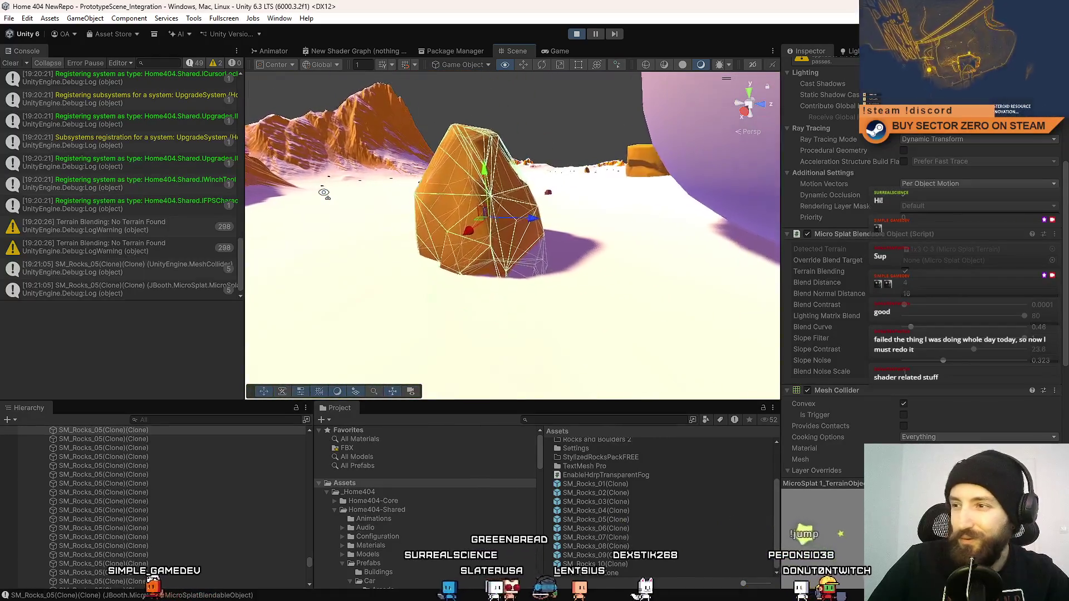
scroll(324, 192, up, 3)
scroll(421, 210, down, 3)
scroll(473, 212, up, 3)
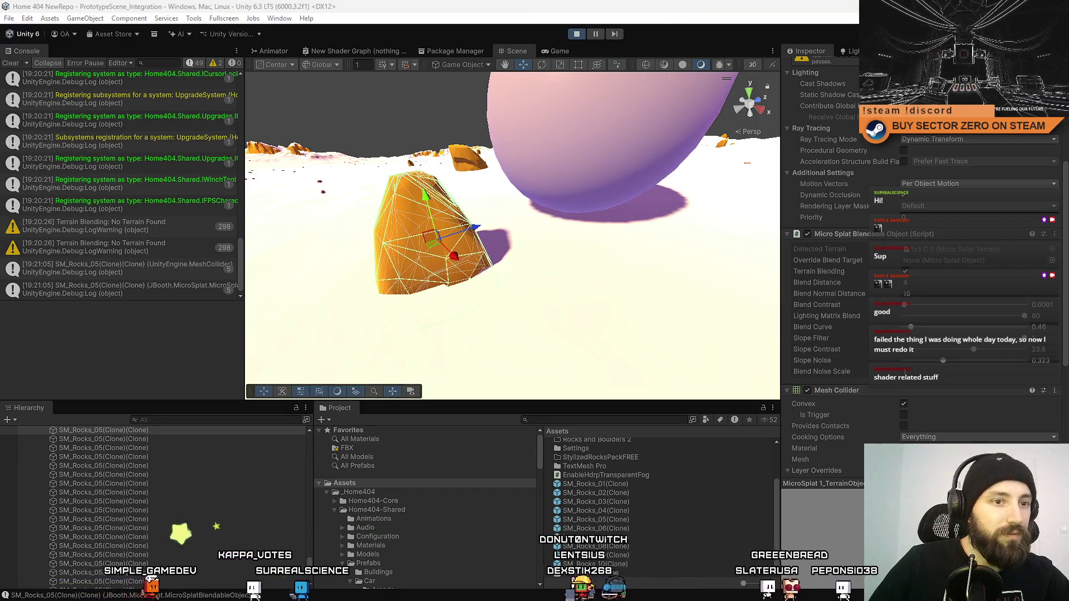
click(560, 51)
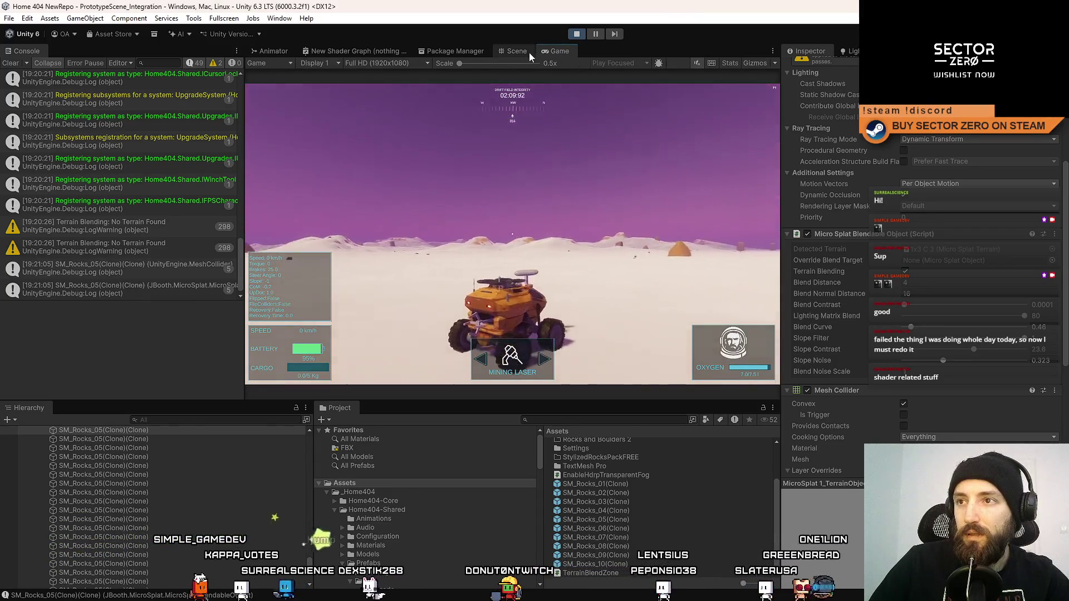
click(517, 51)
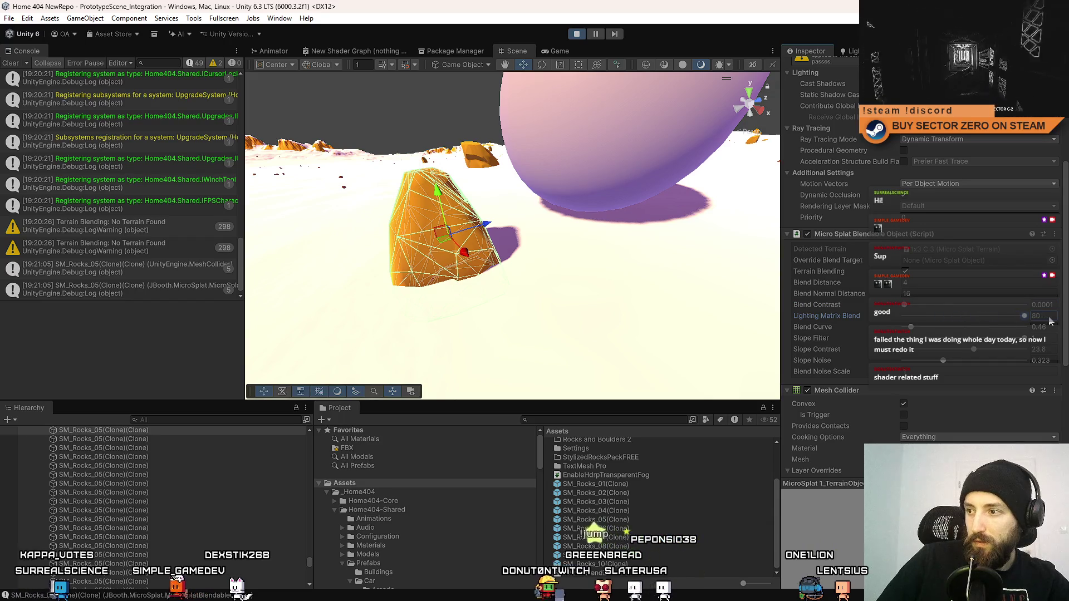
Lower the rock's Blend Curve to 0.25, toggle Terrain Blending off and on, then select the next rock
drag(910, 327, 893, 326)
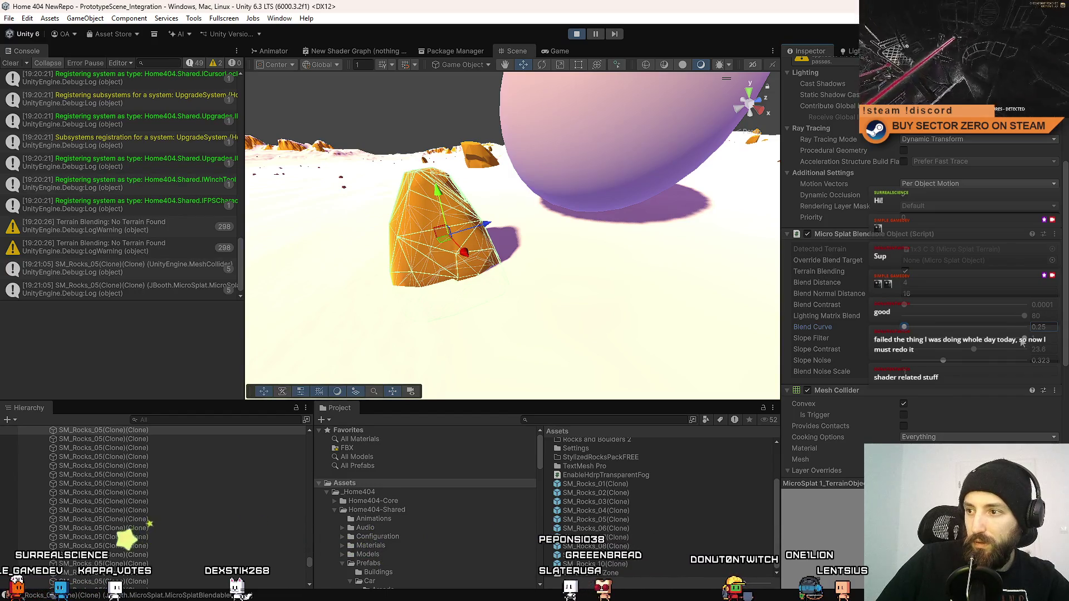
click(905, 272)
click(905, 271)
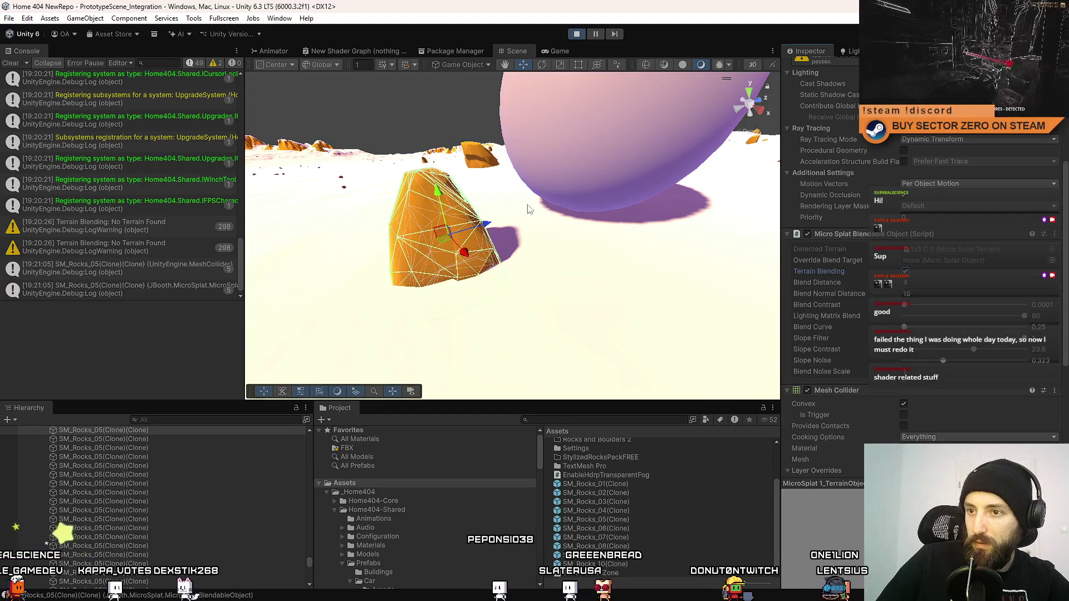
mouse_move(437, 199)
mouse_down()
mouse_move(428, 106)
mouse_move(408, 189)
mouse_up()
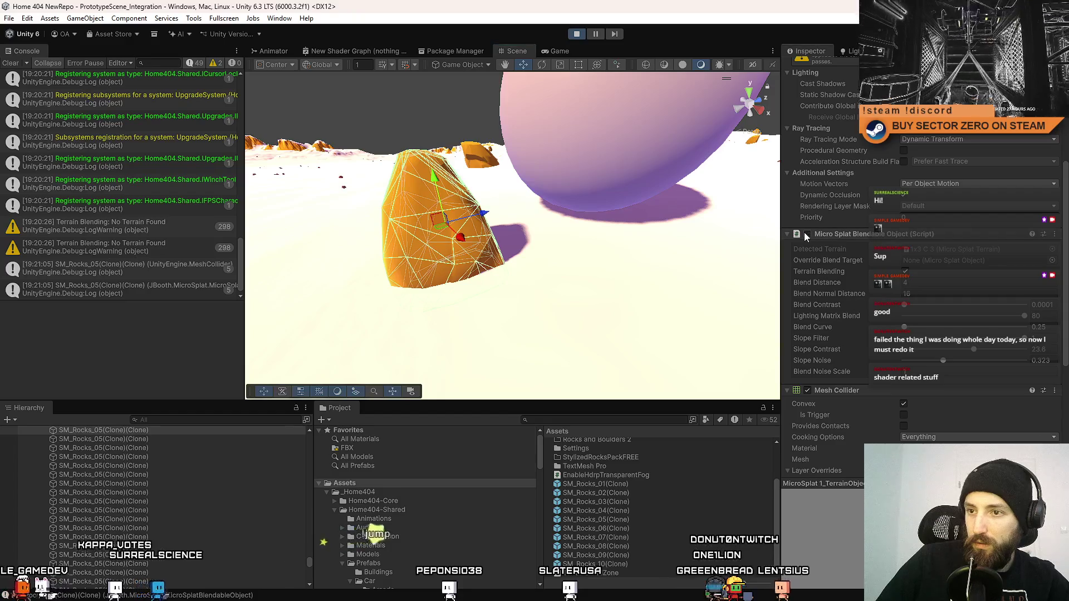
mouse_move(640, 245)
mouse_down()
mouse_move(555, 246)
mouse_move(489, 119)
mouse_move(492, 217)
mouse_up()
click(495, 222)
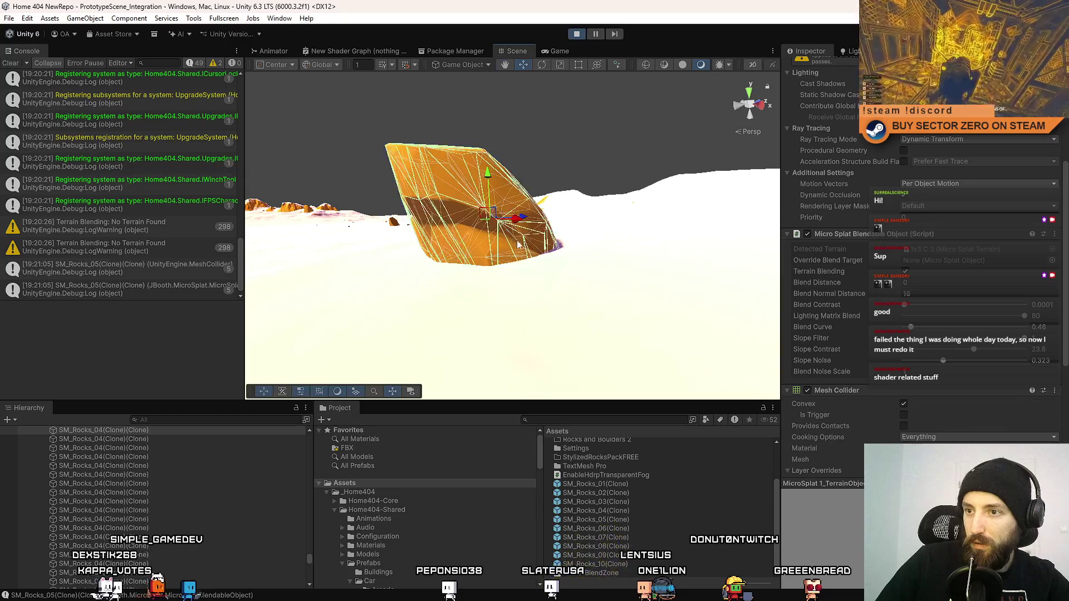
Set the rock's Blend Distance to 4 and Blend Normal Distance to 12
text(4)
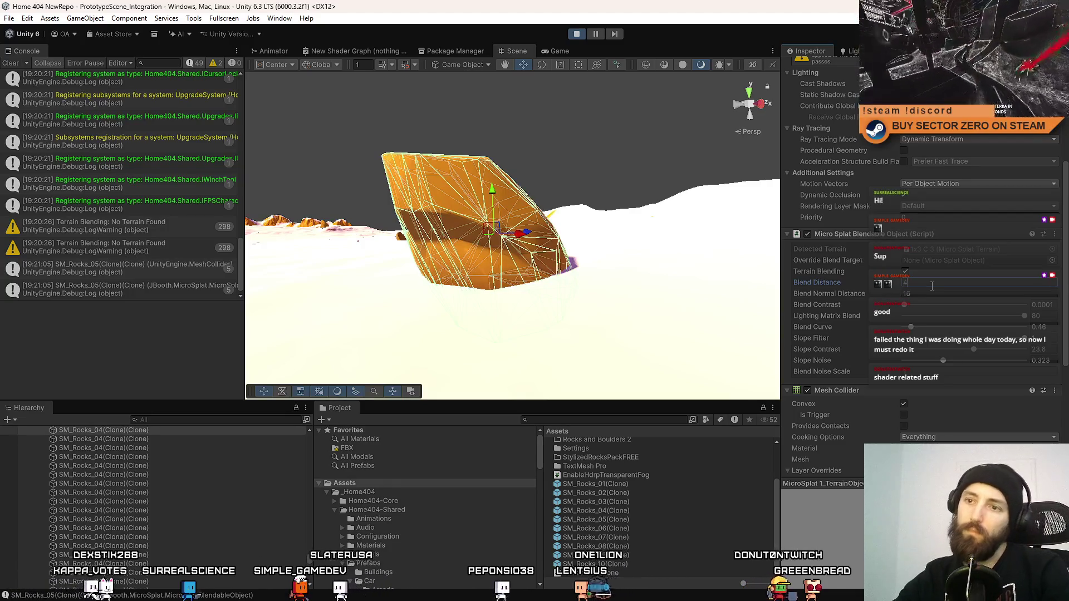
click(12, 63)
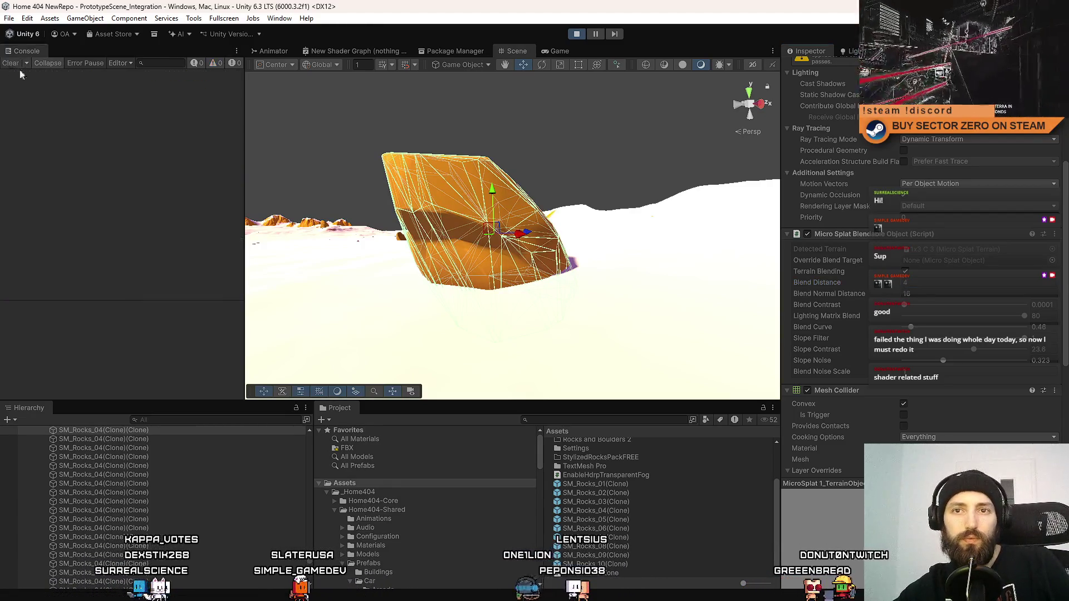
mouse_move(620, 210)
mouse_down()
mouse_move(640, 206)
mouse_move(477, 279)
mouse_move(402, 269)
mouse_up()
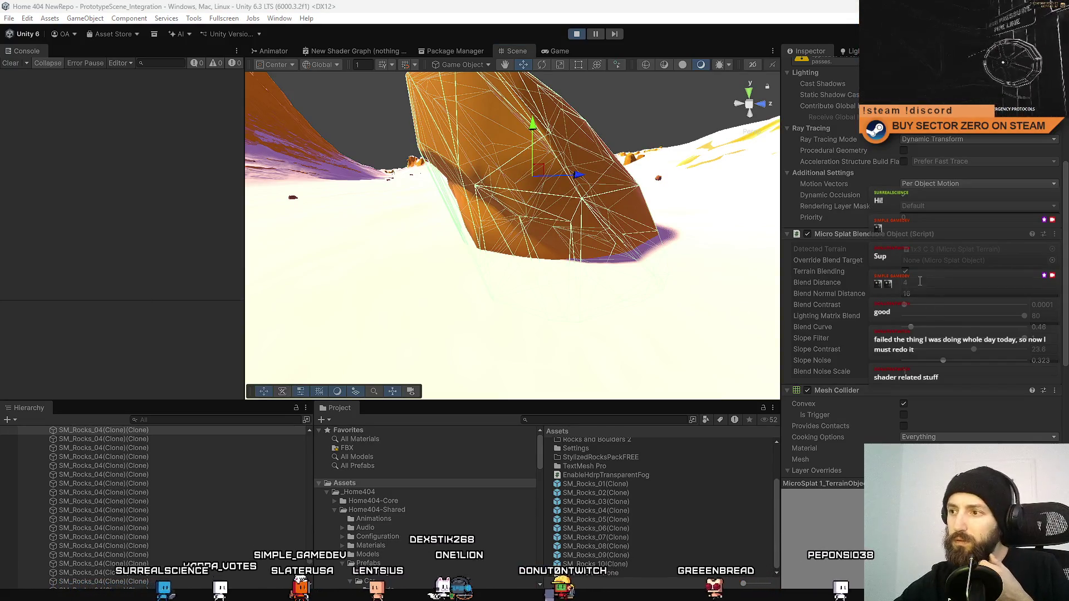
click(931, 294)
text(12)
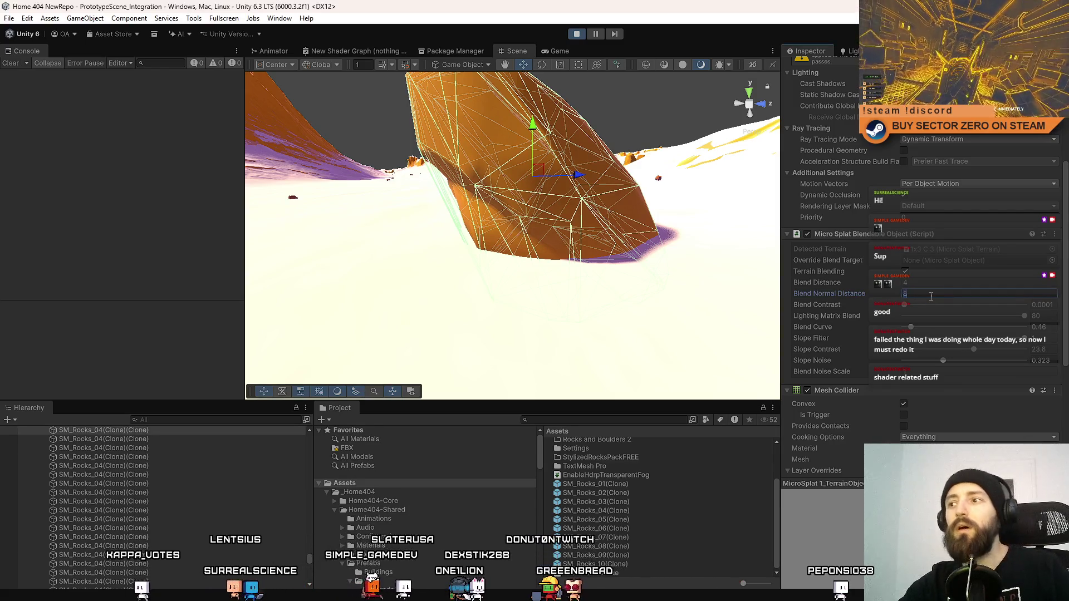
Lower Lighting Matrix Blend, raise Blend Curve, adjust Slope Filter, and set Slope Contrast to 1
mouse_move(573, 294)
mouse_down()
mouse_move(67, 296)
mouse_move(974, 293)
mouse_move(871, 286)
mouse_up()
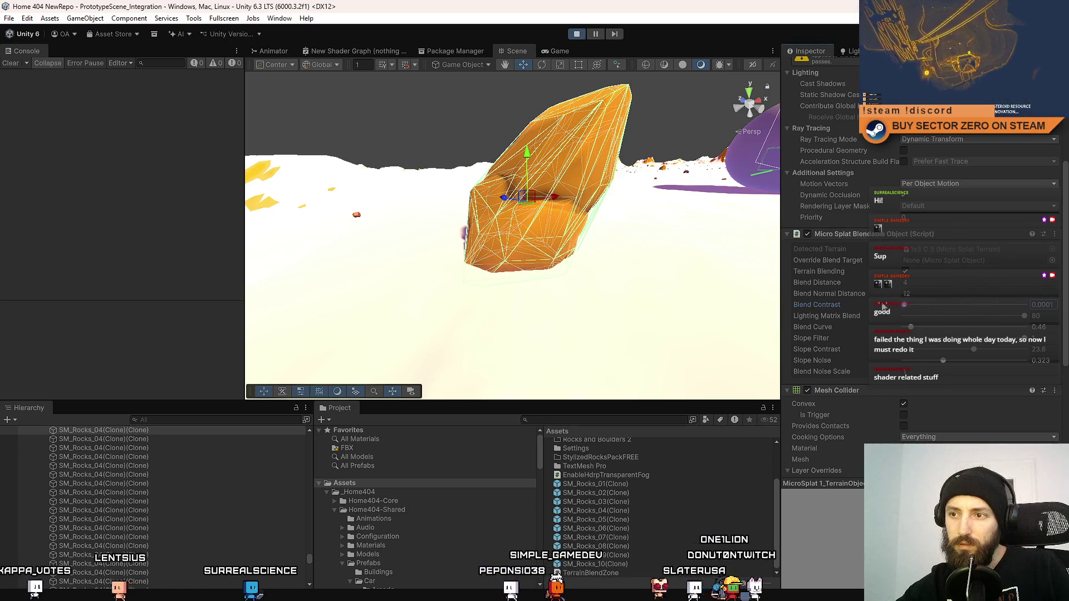
drag(978, 320, 1022, 320)
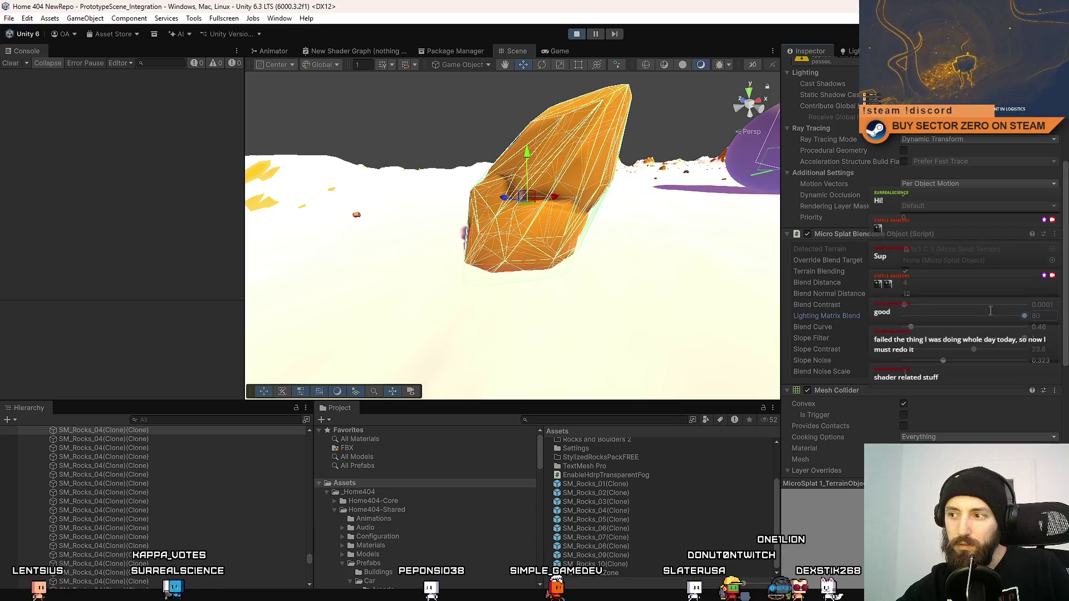
drag(911, 327, 1024, 327)
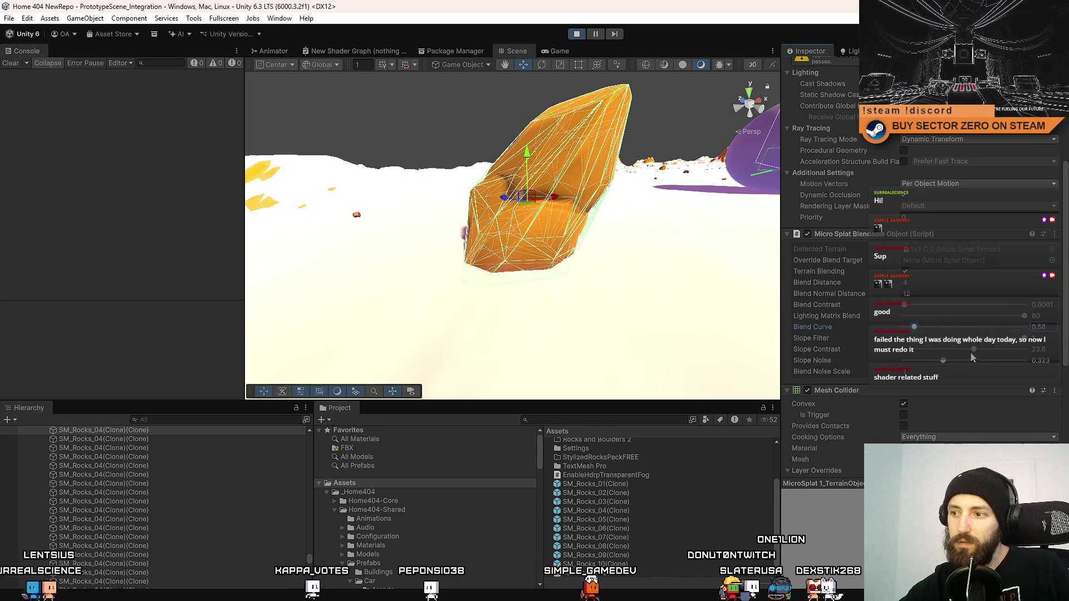
mouse_move(890, 342)
mouse_down()
mouse_move(1044, 354)
mouse_move(954, 343)
mouse_up()
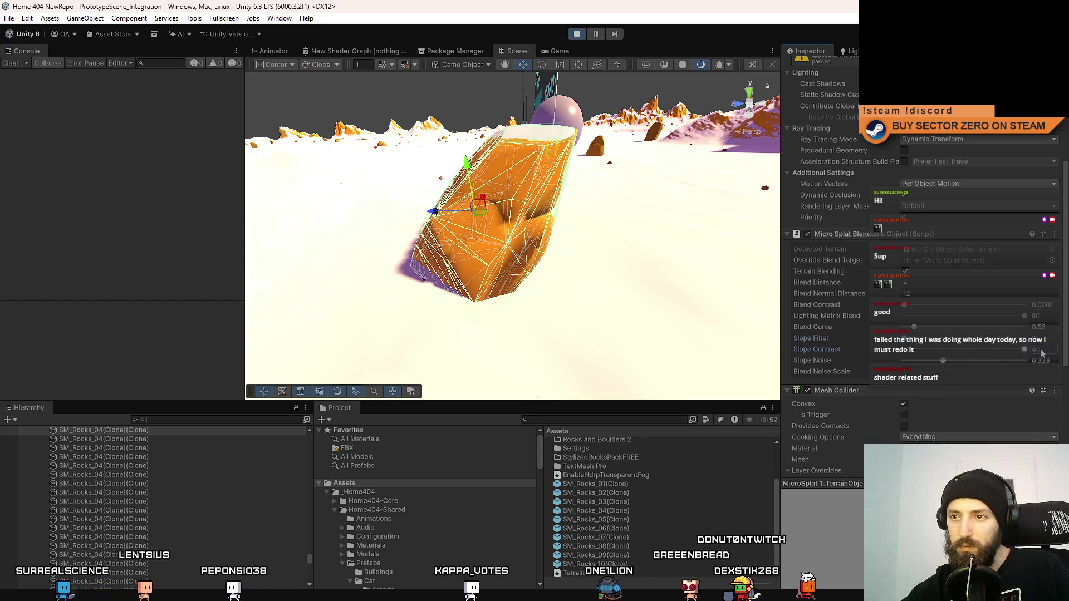
drag(1040, 354, 817, 339)
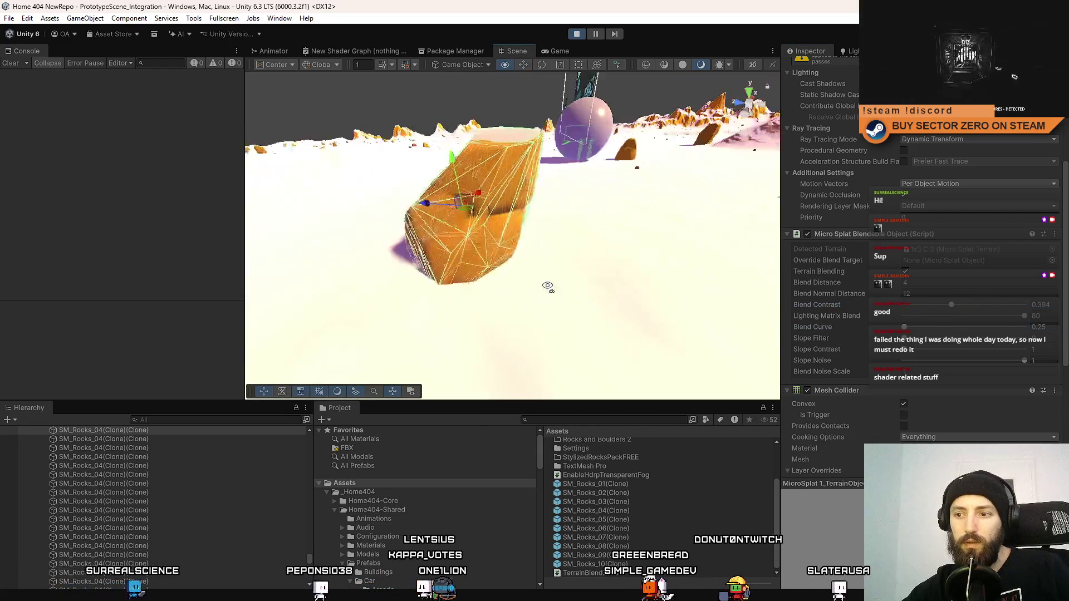
Drag a new SM_Rocks_05 rock into the scene and frame the view on it
click(642, 520)
mouse_move(642, 520)
mouse_down()
mouse_move(518, 269)
mouse_move(390, 217)
mouse_up()
key(f)
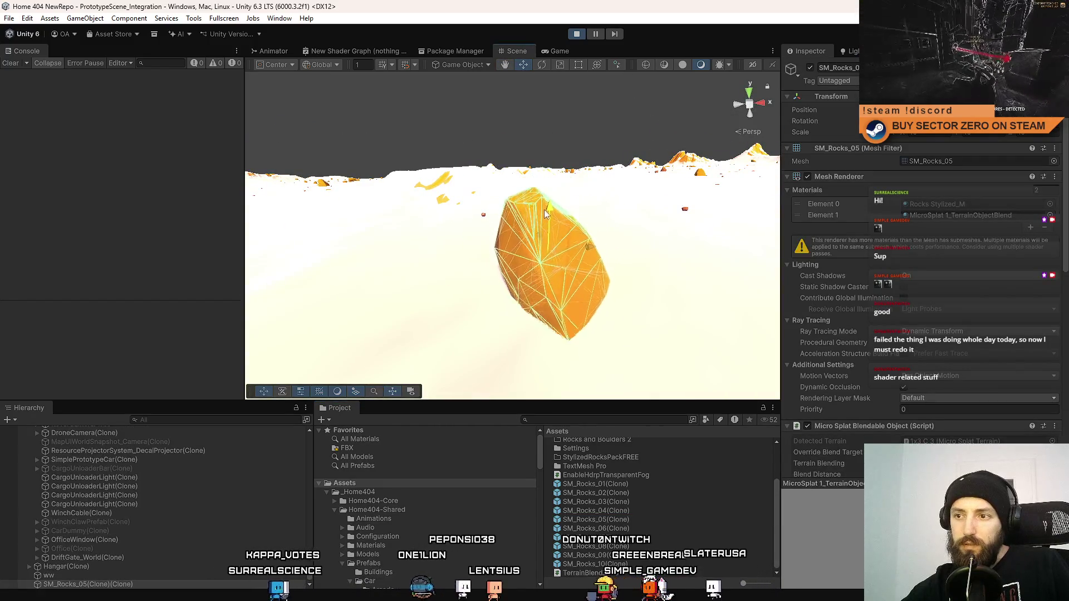
mouse_move(544, 209)
mouse_down()
mouse_move(636, 250)
mouse_move(513, 266)
mouse_move(678, 284)
mouse_move(466, 239)
mouse_move(632, 250)
mouse_up()
scroll(675, 281, up, 2)
scroll(908, 355, down, 5)
scroll(909, 355, down, 1)
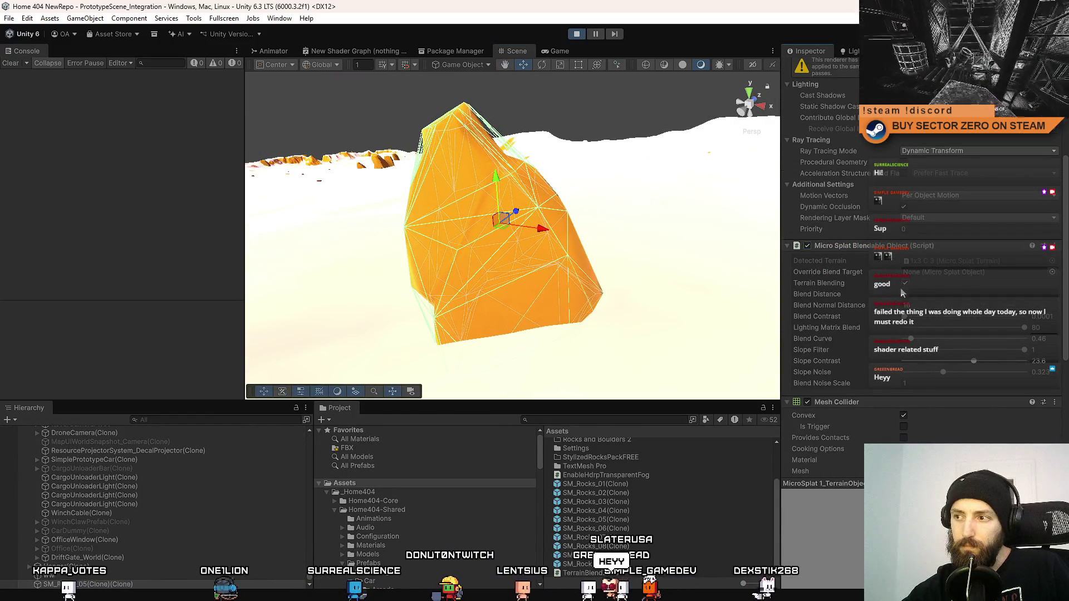
Enable Terrain Blending on the new rock and set its blend distance to 4
drag(905, 301, 876, 298)
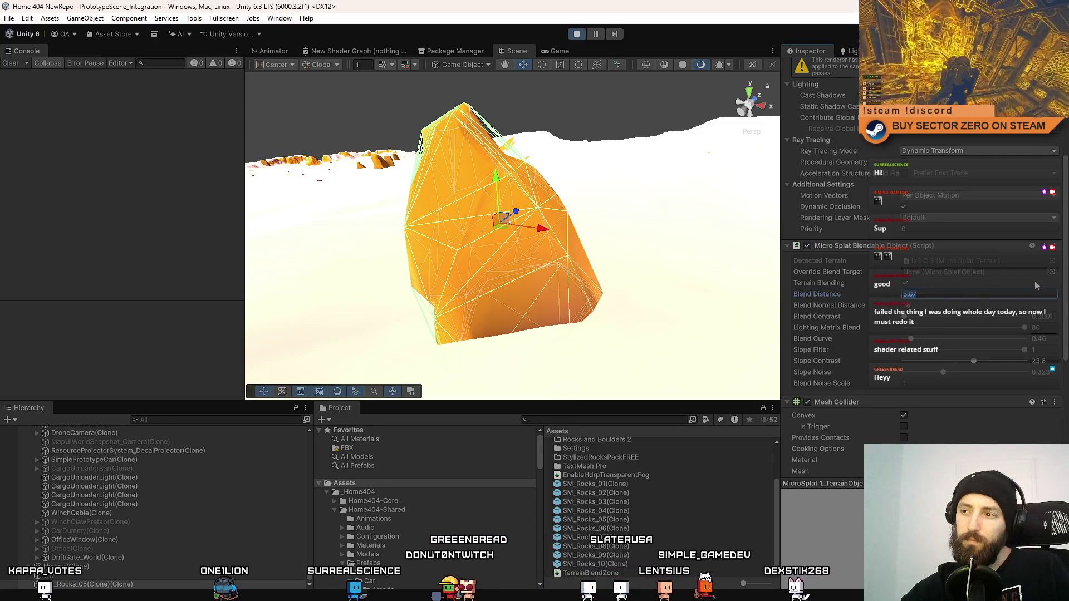
text(5)
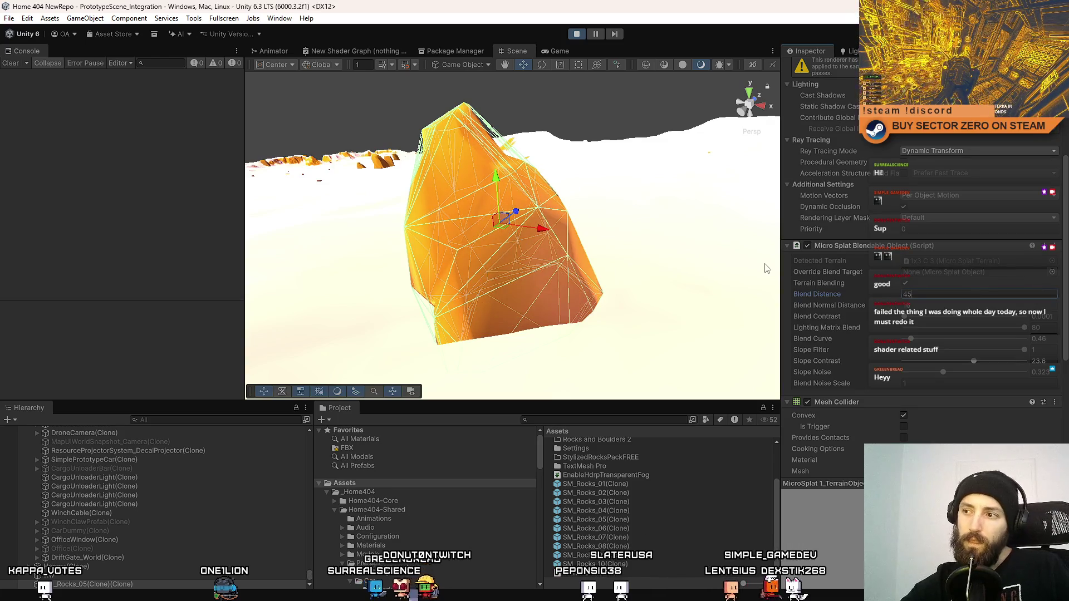
key(BackSpace)
key(BackSpace)
text(12)
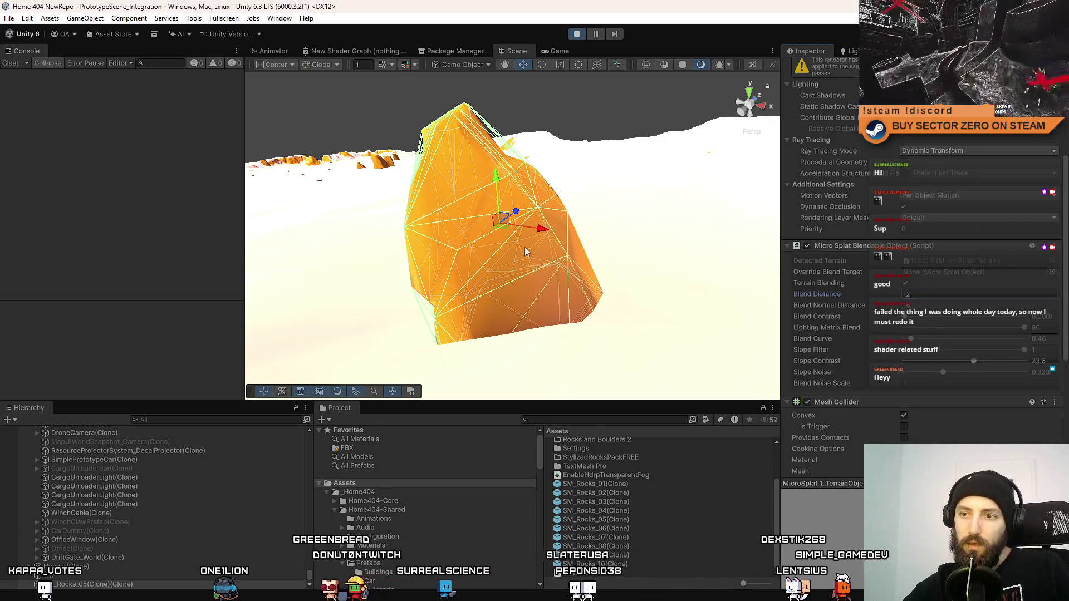
drag(526, 252, 267, 266)
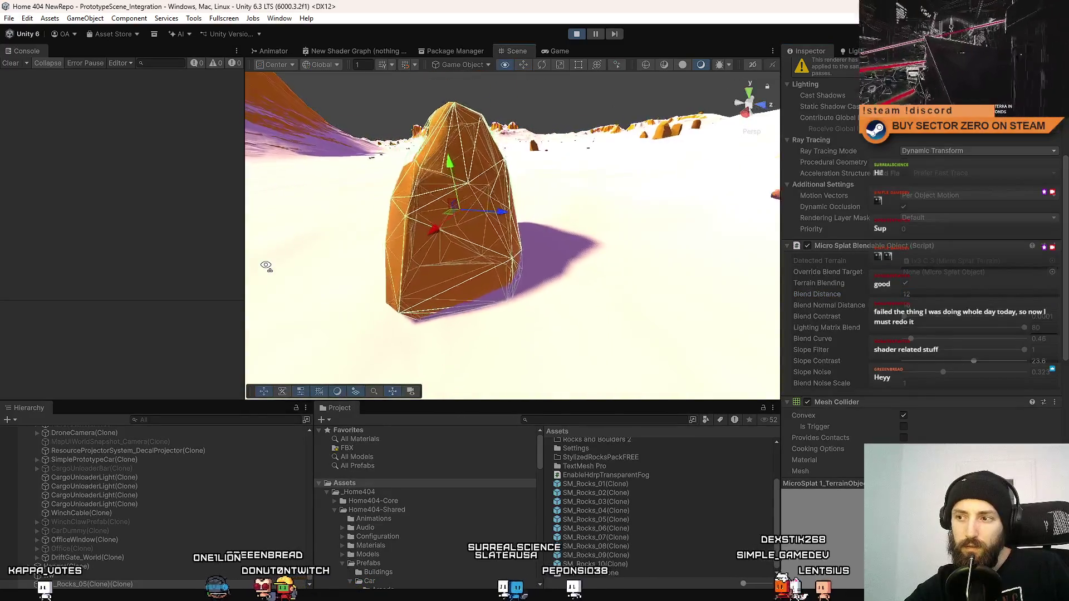
scroll(266, 266, down, 10)
scroll(266, 266, up, 4)
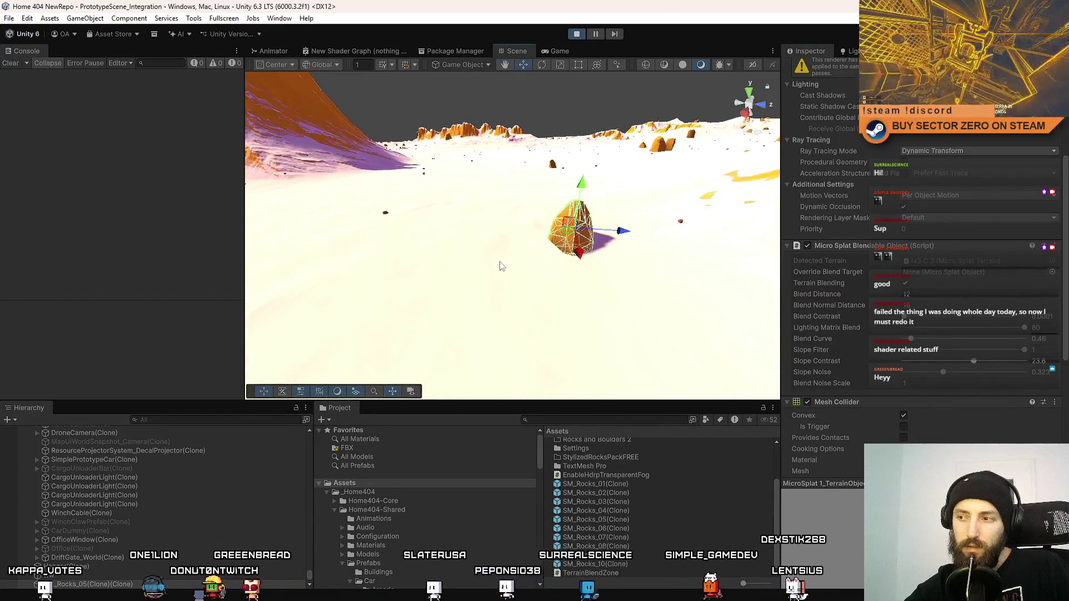
click(904, 283)
click(957, 293)
text(4)
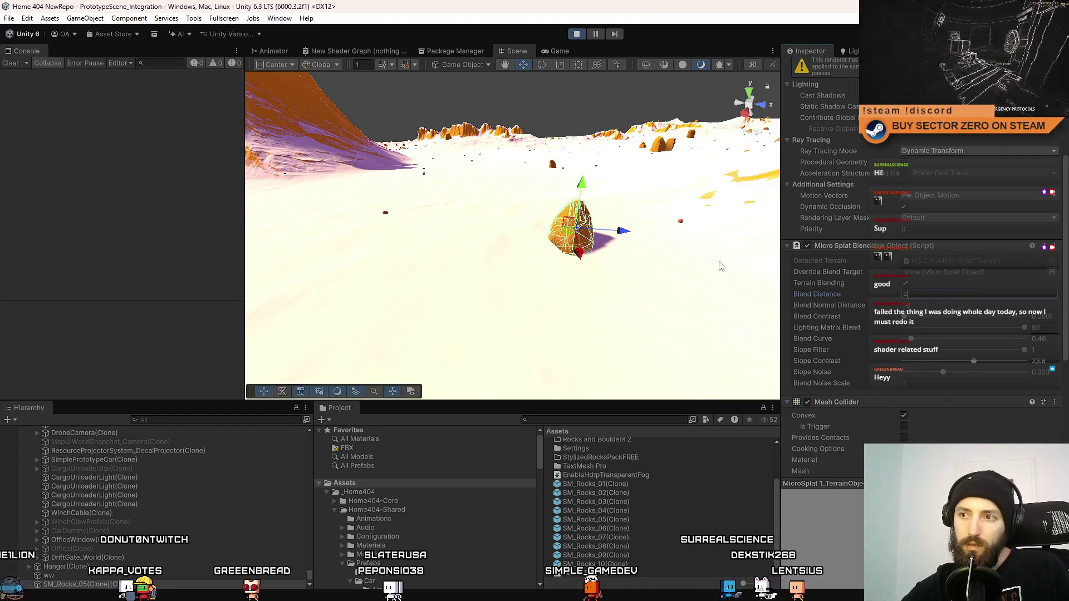
scroll(633, 274, up, 6)
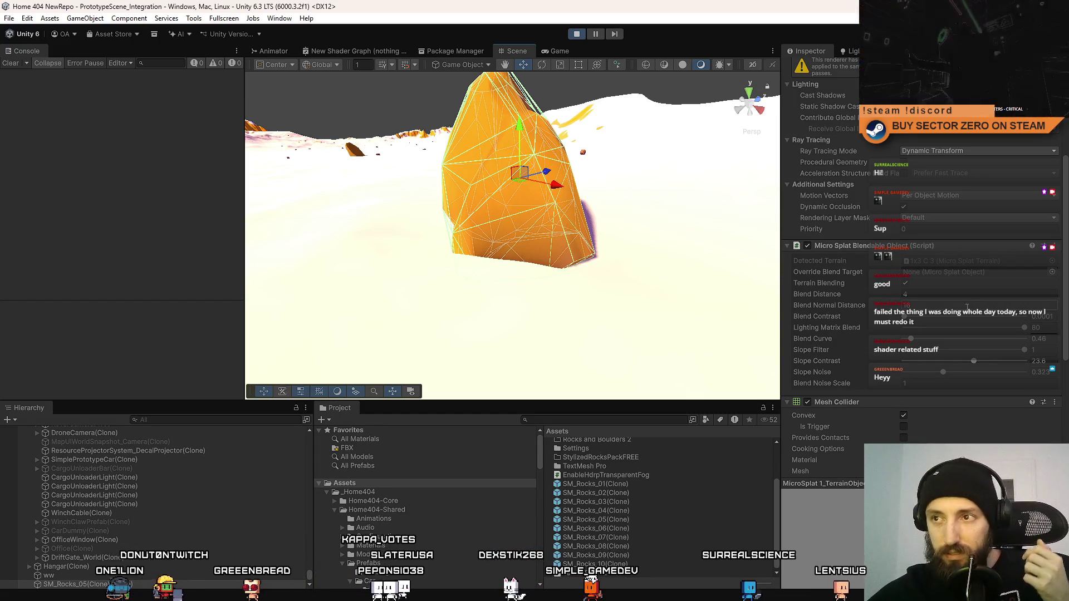
Set another snowy rock's blend distance to 4 and select the blend-zone sphere
mouse_move(598, 262)
mouse_down()
mouse_move(603, 202)
mouse_move(850, 91)
mouse_move(462, 332)
mouse_up()
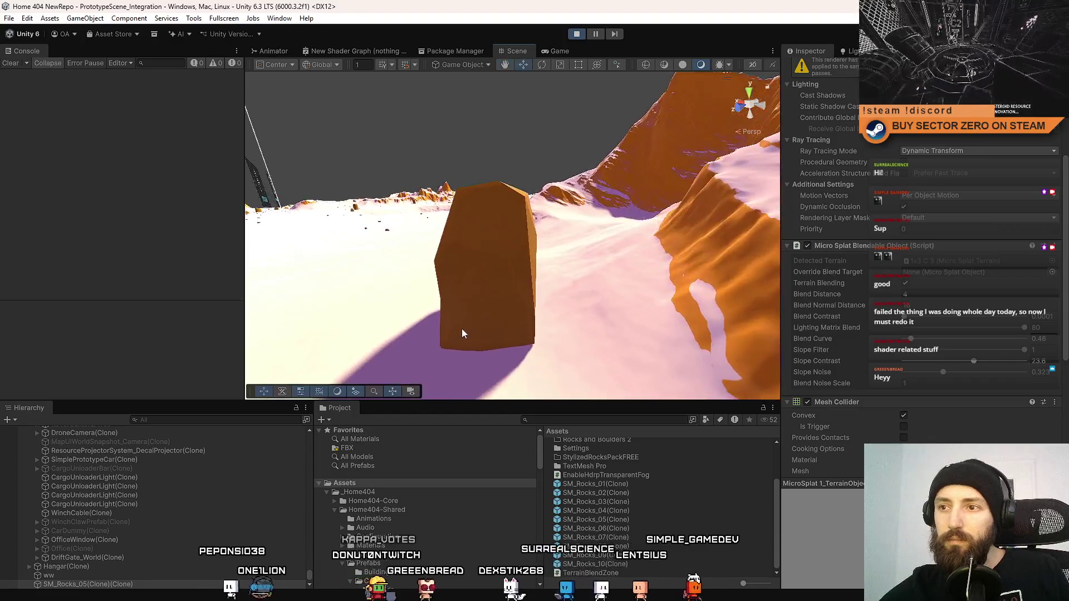
click(462, 332)
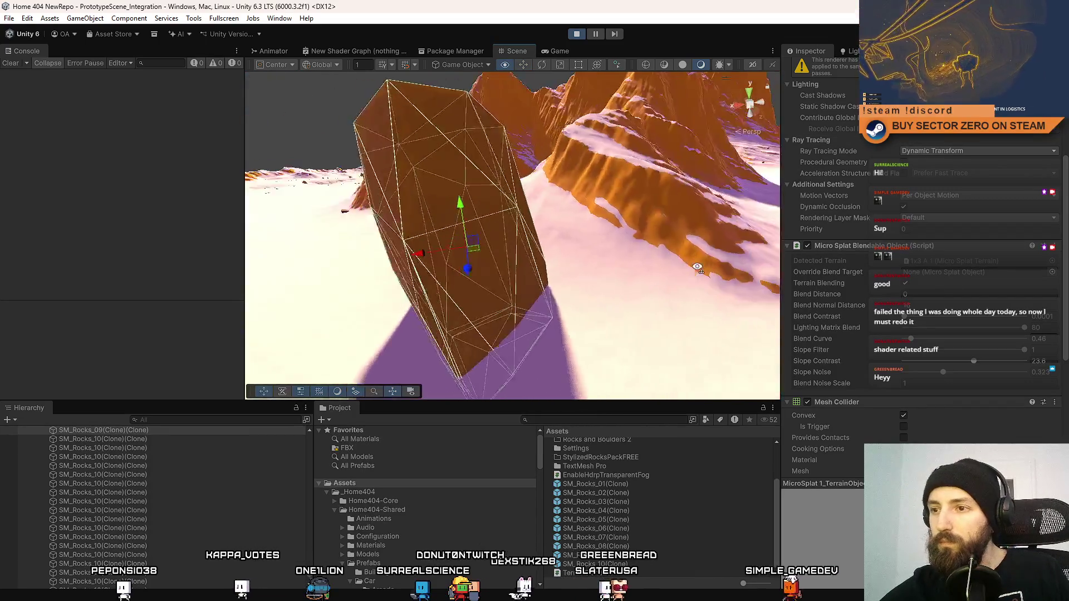
text(4)
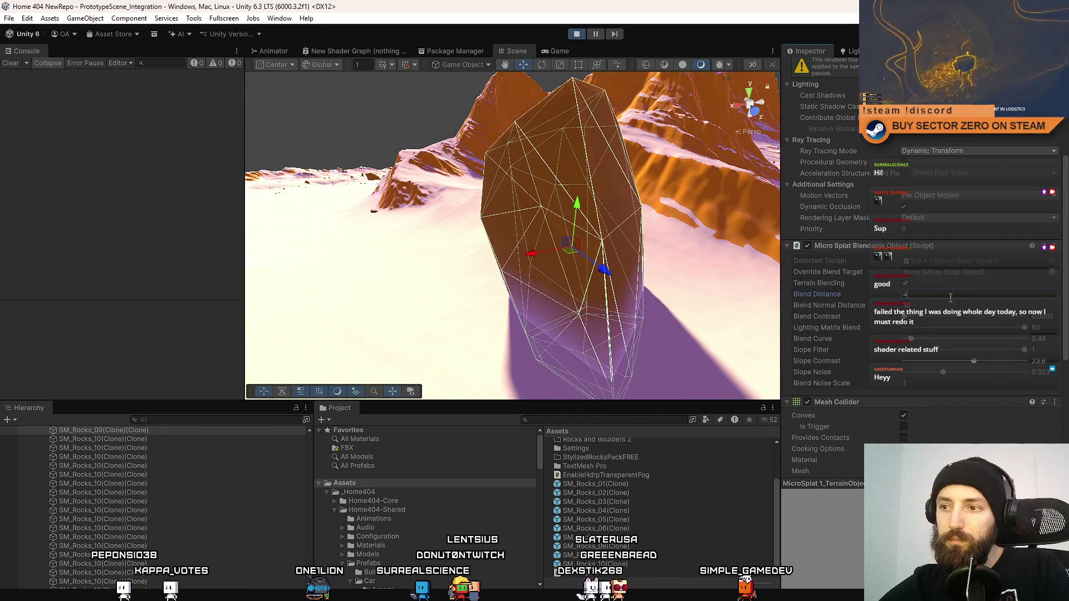
mouse_move(604, 247)
mouse_down()
mouse_move(797, 273)
mouse_move(784, 277)
mouse_move(790, 259)
mouse_move(747, 179)
mouse_move(652, 197)
mouse_up()
click(723, 173)
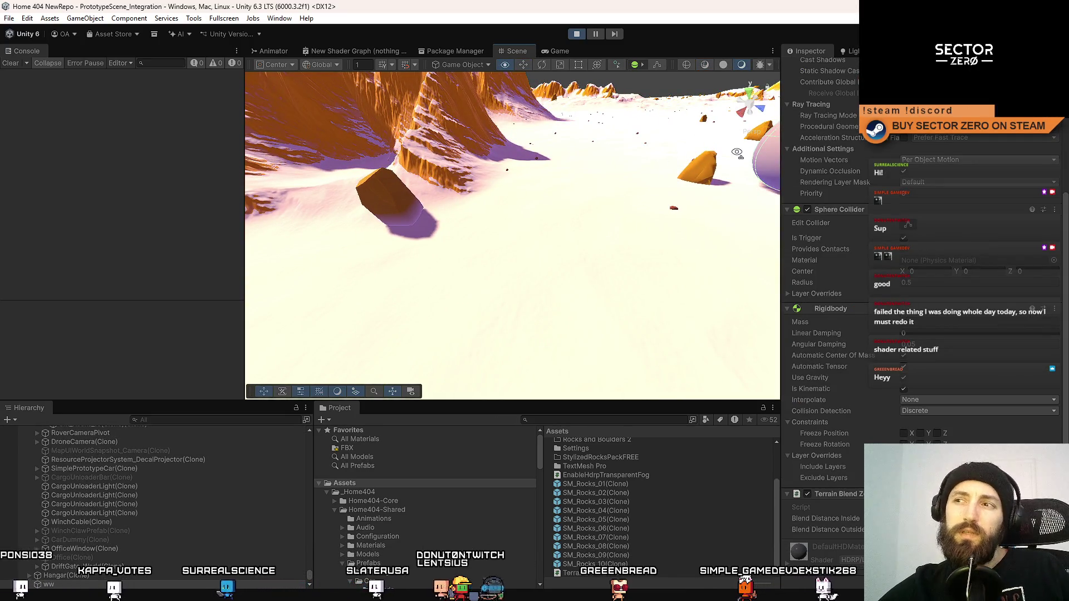
Stop the game and start Play mode again
right_click(721, 167)
key(Escape)
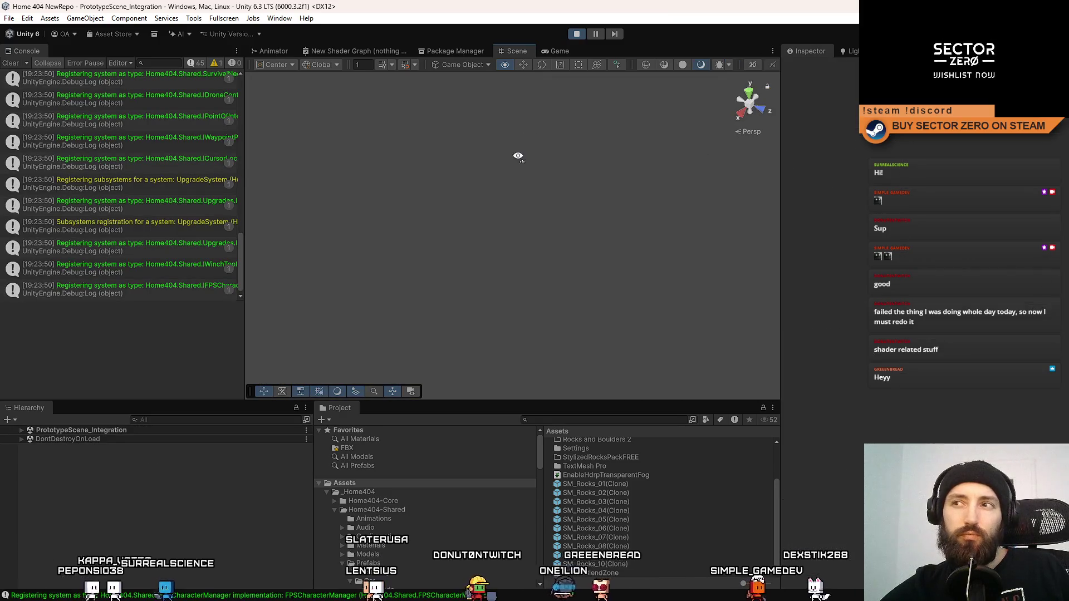
click(576, 35)
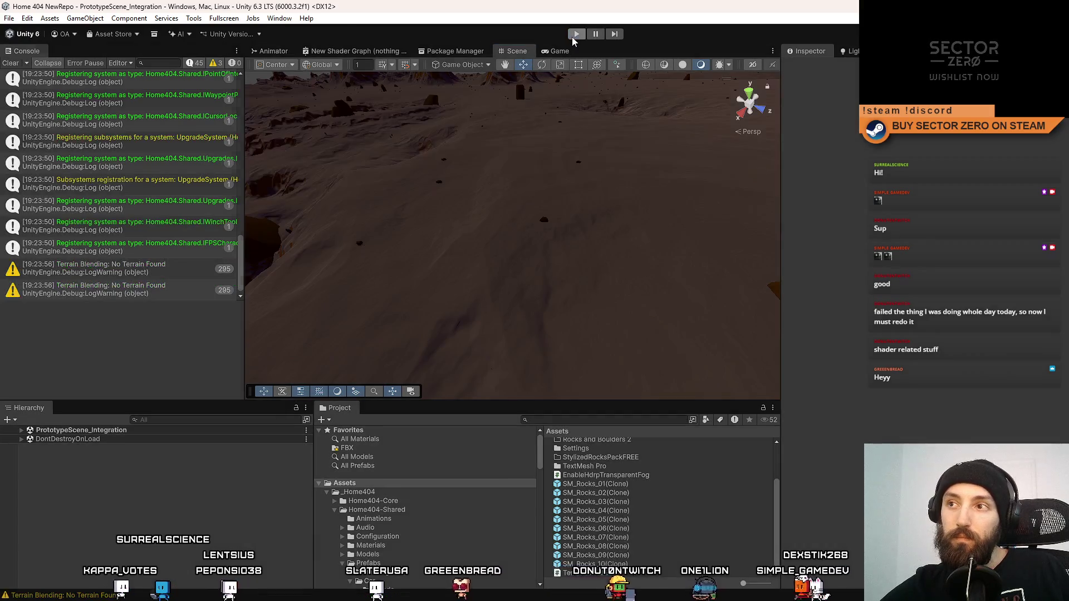
click(576, 36)
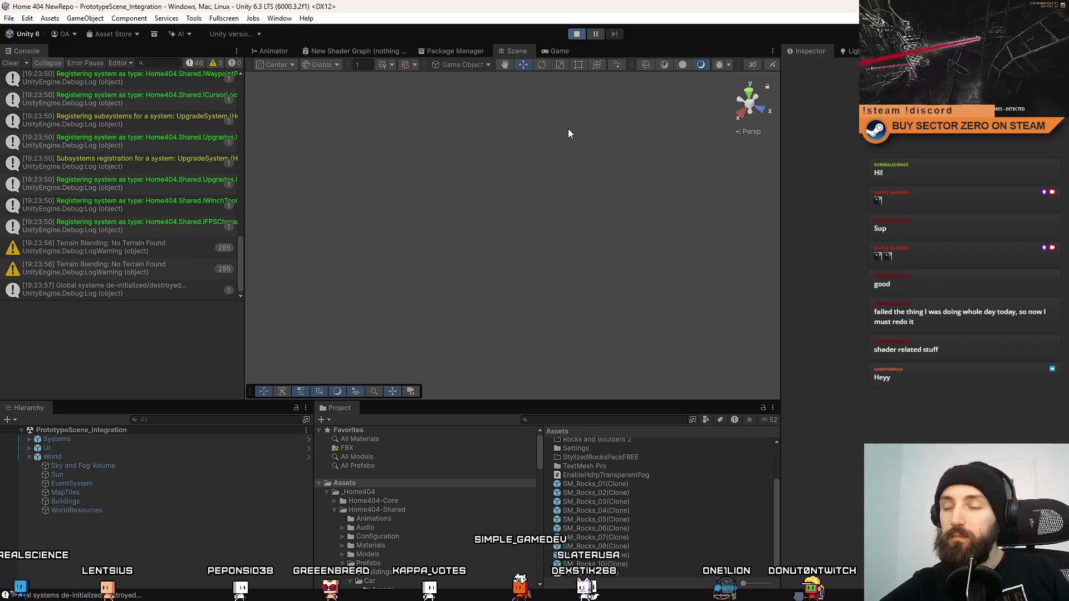
Drive the rover with W through the tunnel onto the snowy plain, brake with S, and view the Scene
key(w)
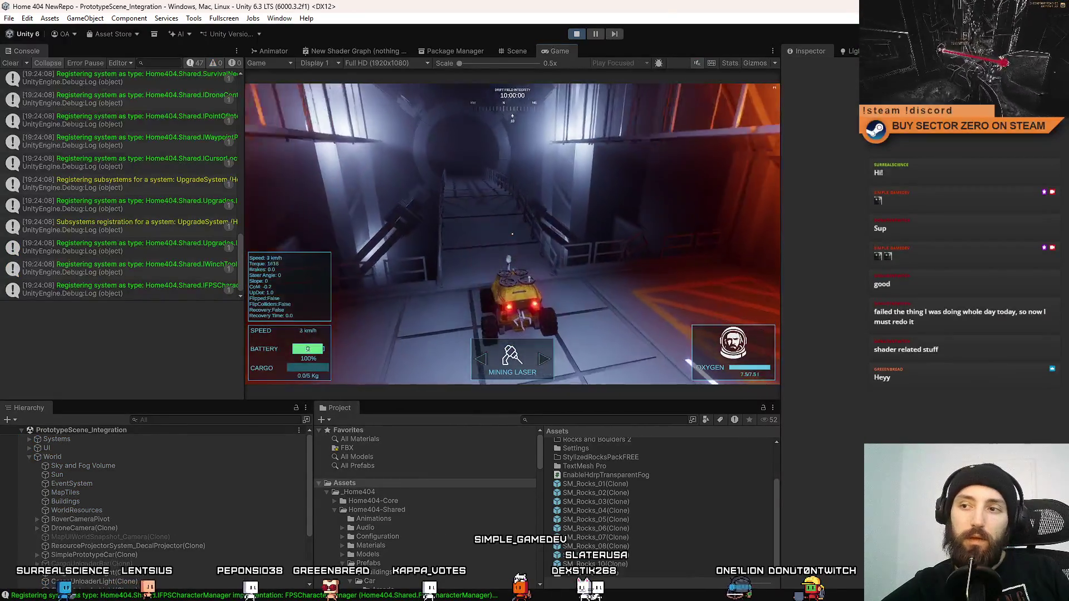
key(w)
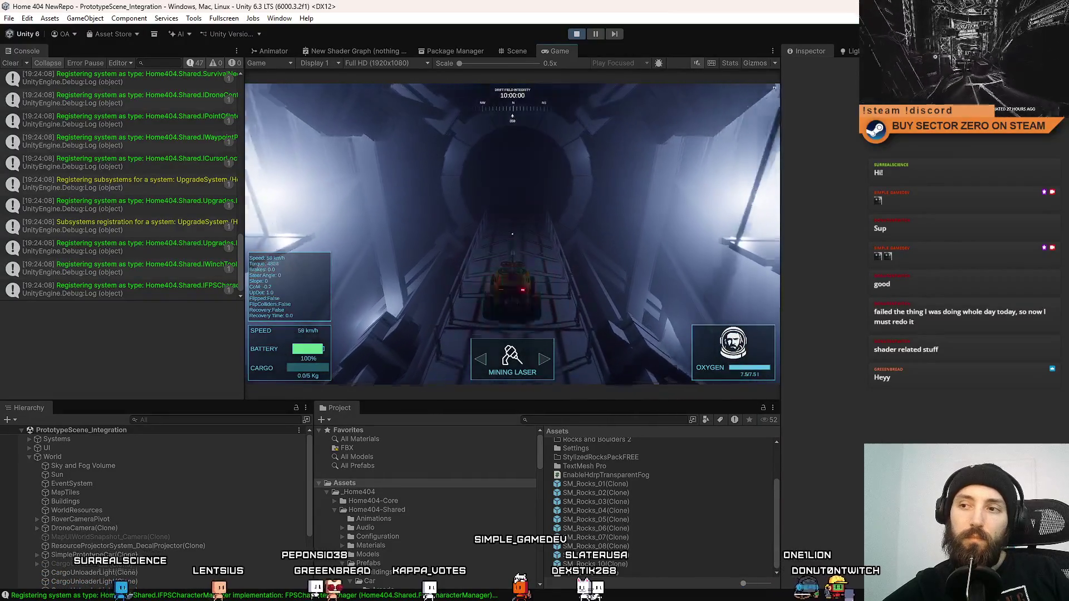
key(w)
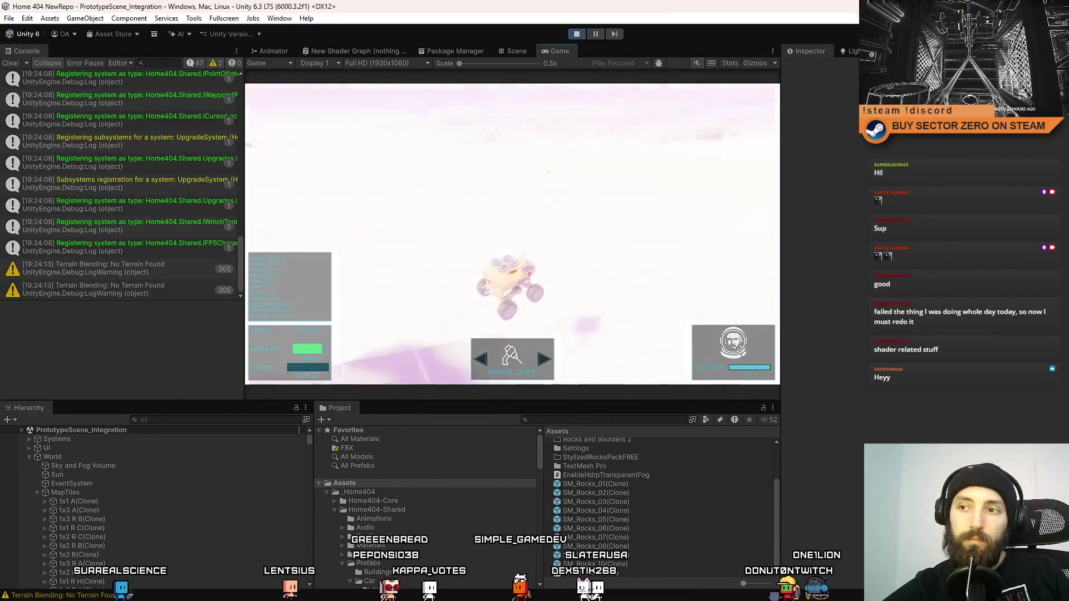
key(w)
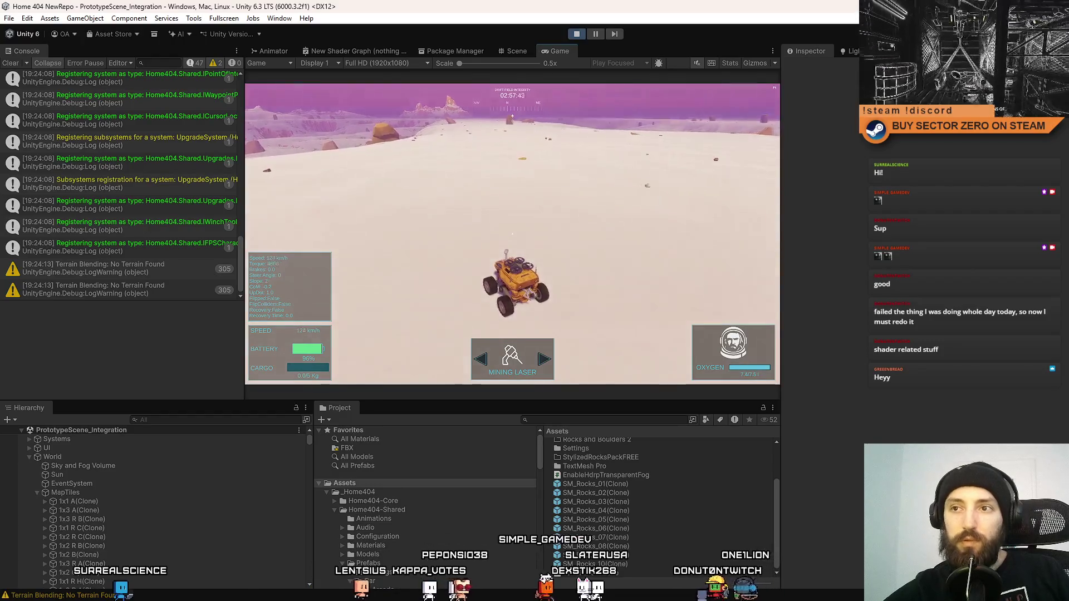
key(s)
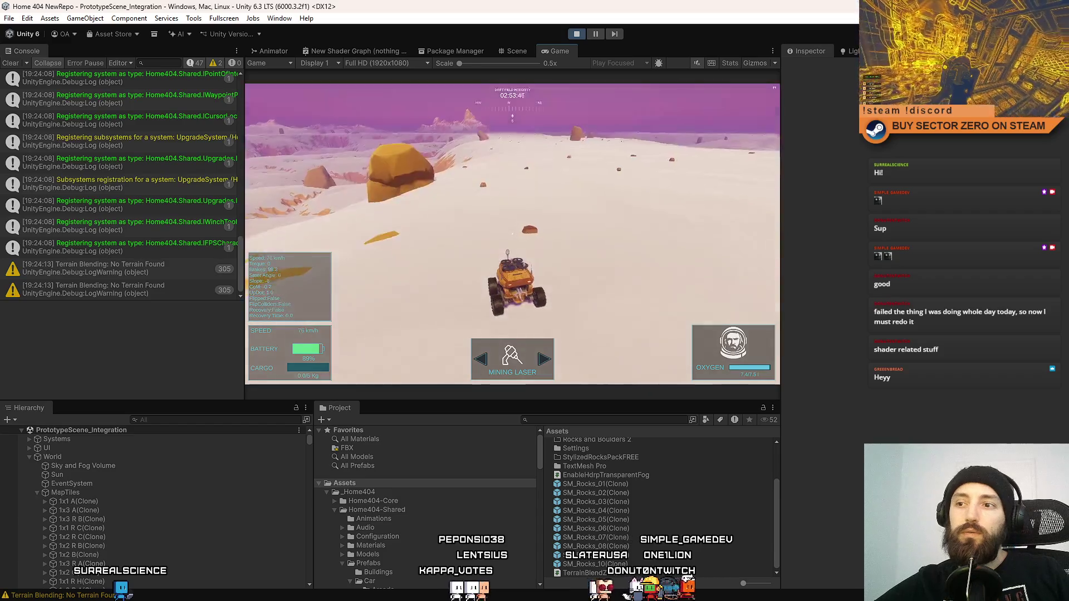
key(Escape)
click(517, 51)
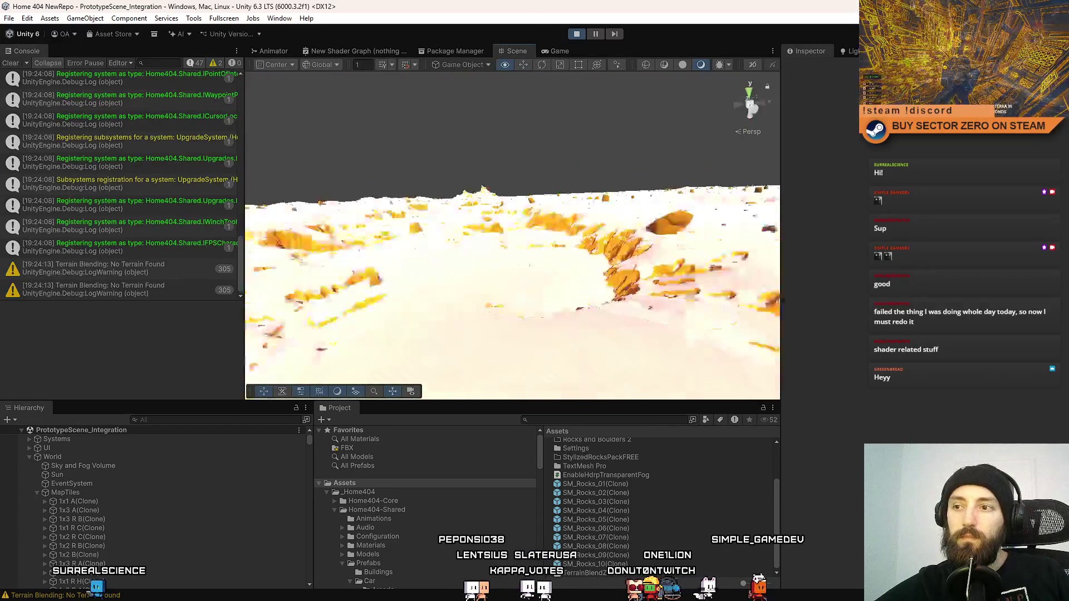
Move the ww trigger sphere onto the nearby orange rock, then return to the Game view
mouse_move(135, 42)
mouse_down()
mouse_move(111, 40)
mouse_move(73, 82)
mouse_move(512, 290)
mouse_move(639, 299)
mouse_move(700, 175)
mouse_up()
click(512, 290)
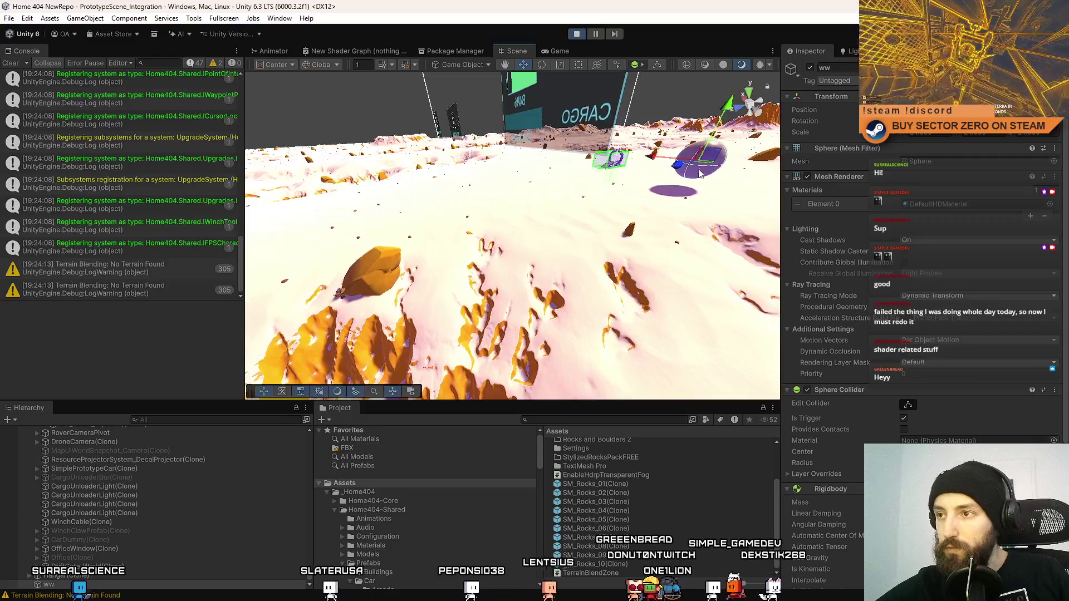
scroll(880, 346, down, 5)
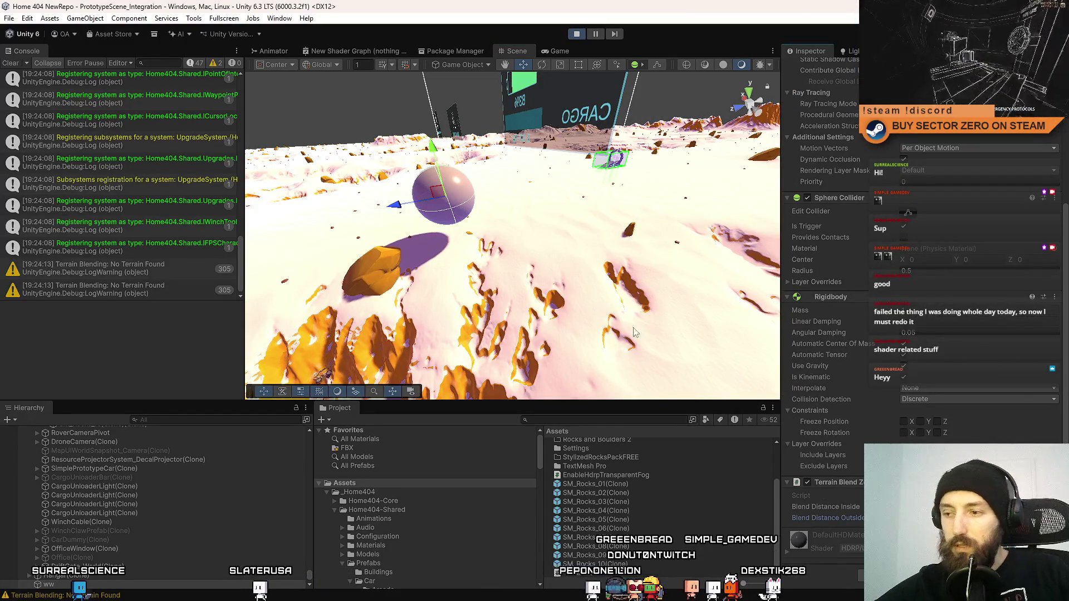
drag(634, 333, 567, 324)
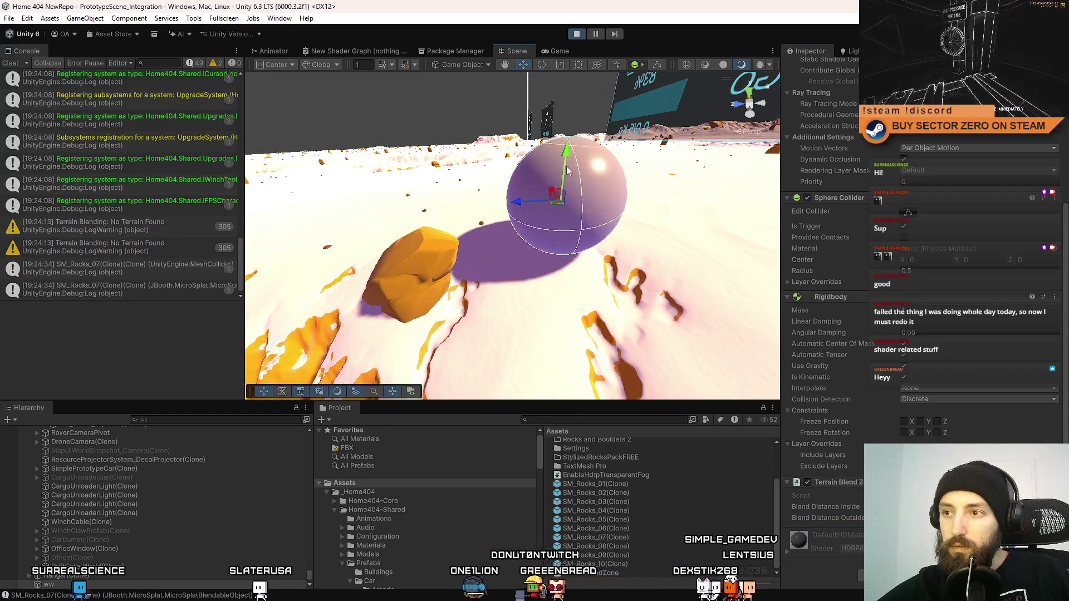
drag(560, 208, 482, 217)
mouse_move(606, 226)
mouse_down()
mouse_move(530, 262)
mouse_move(676, 306)
mouse_move(572, 226)
mouse_move(575, 253)
mouse_move(562, 175)
mouse_move(557, 281)
mouse_move(560, 155)
mouse_move(555, 177)
mouse_move(586, 169)
mouse_move(530, 170)
mouse_move(628, 176)
mouse_move(533, 182)
mouse_up()
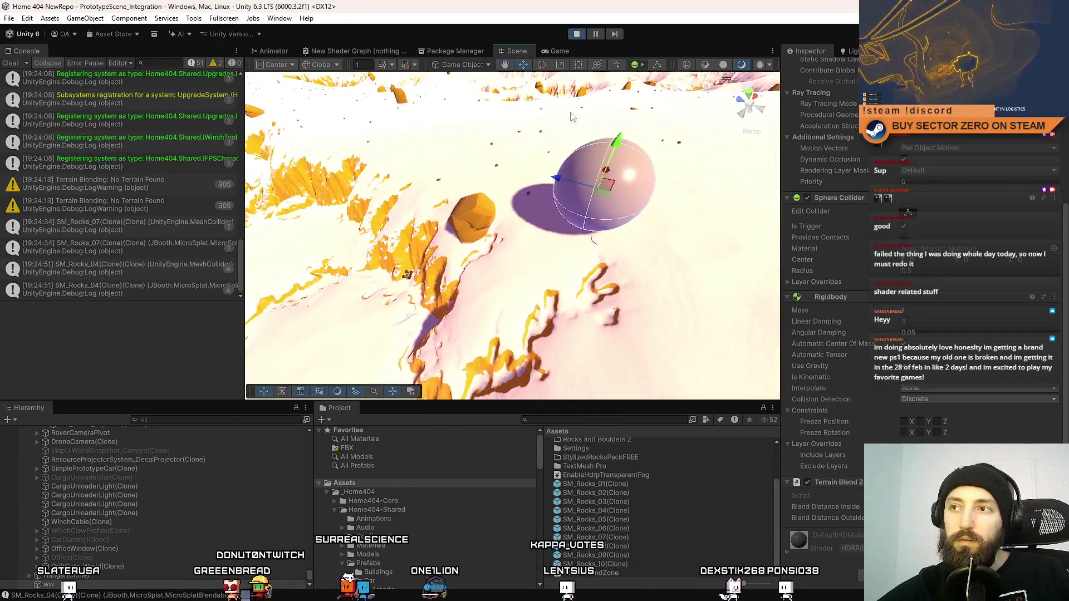
click(559, 51)
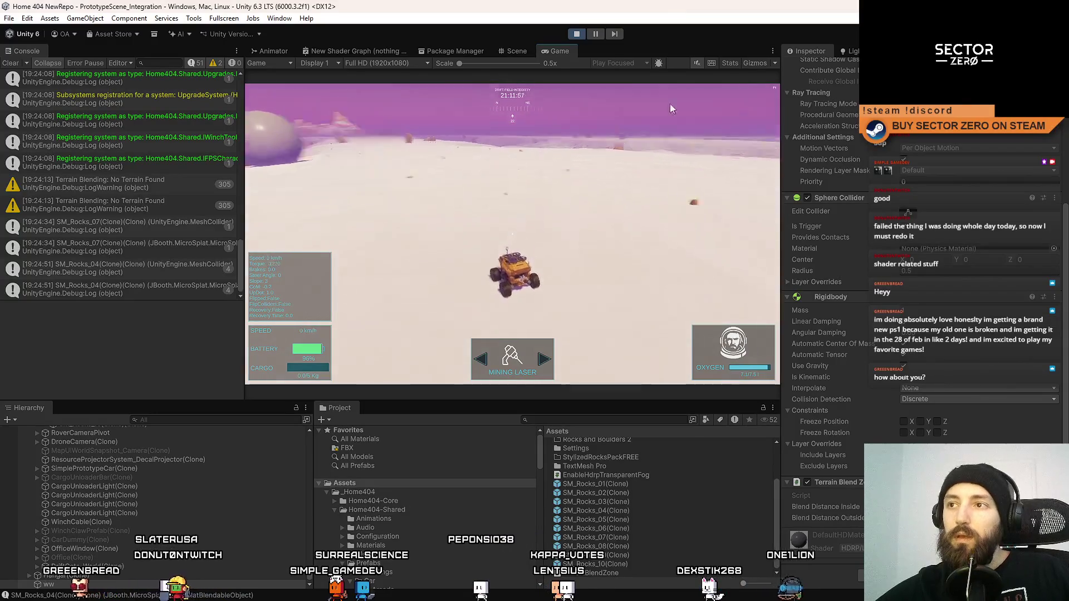
Pause the game and pull the Scene view back to show the horizon
click(595, 34)
click(516, 51)
drag(554, 114, 390, 312)
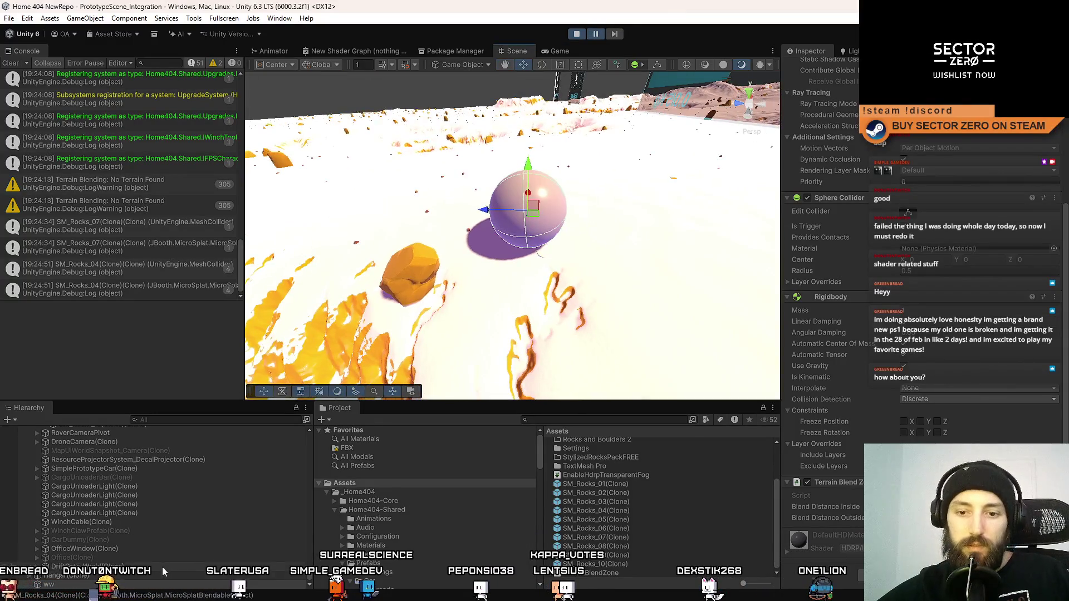
scroll(58, 560, down, 1)
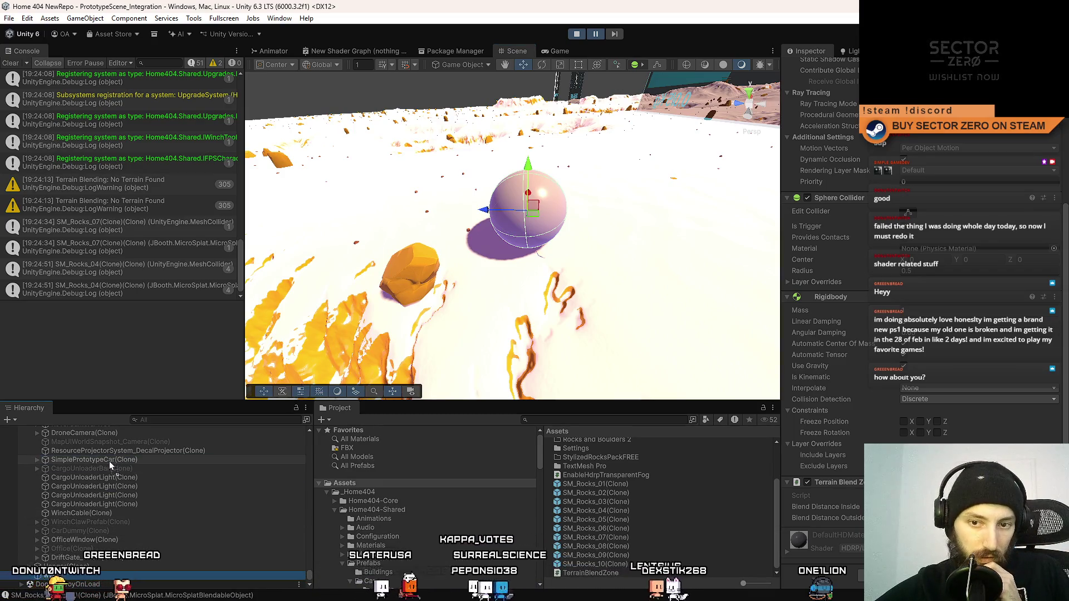
scroll(109, 461, up, 1)
Make the ww sphere taller and much wider, and hide its visible mesh
click(37, 468)
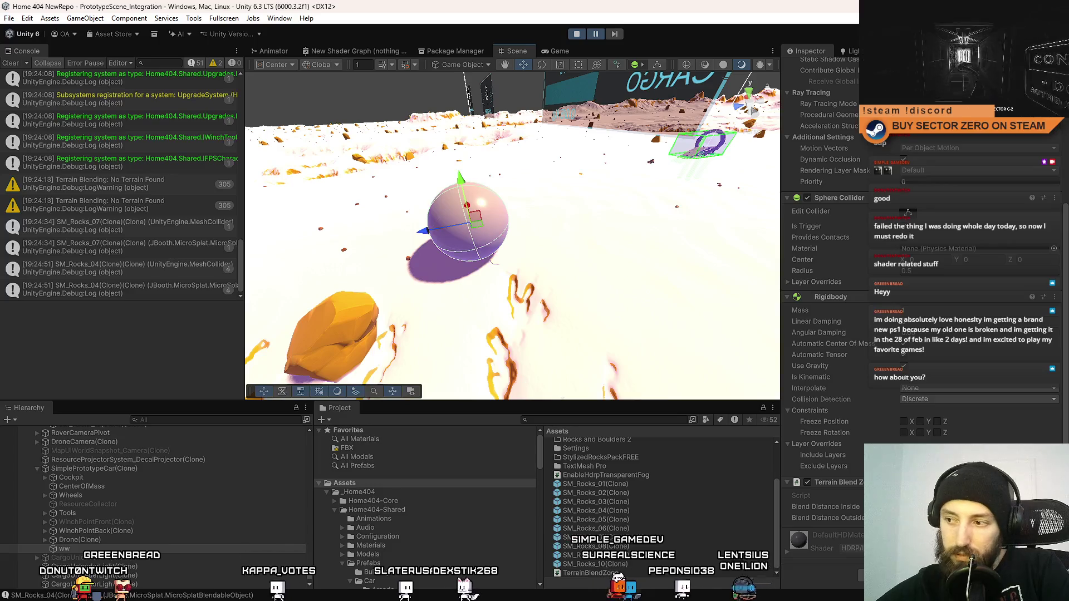
scroll(950, 208, up, 5)
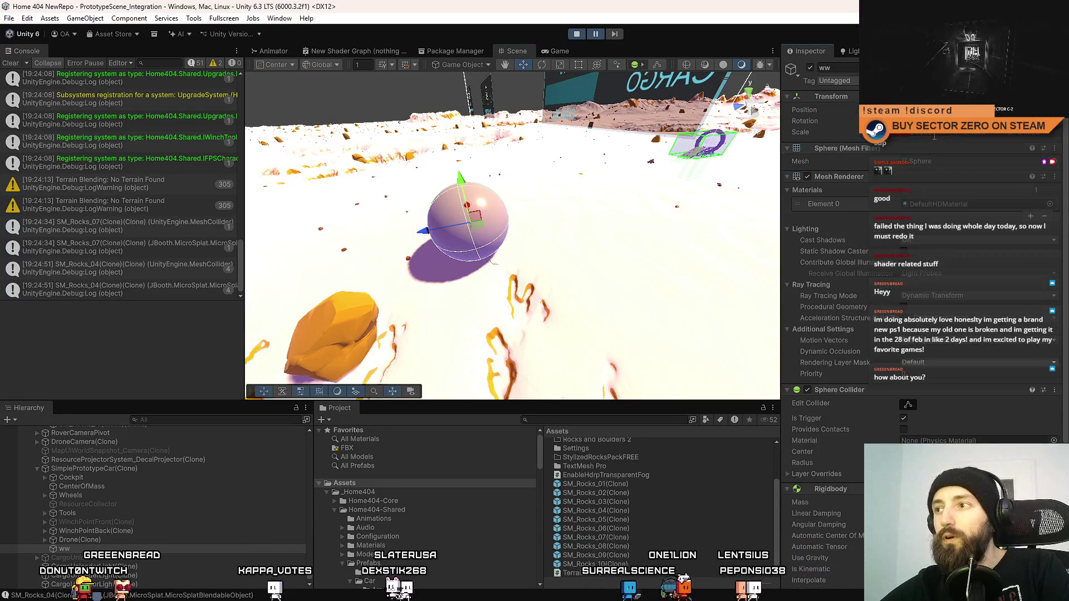
key(Return)
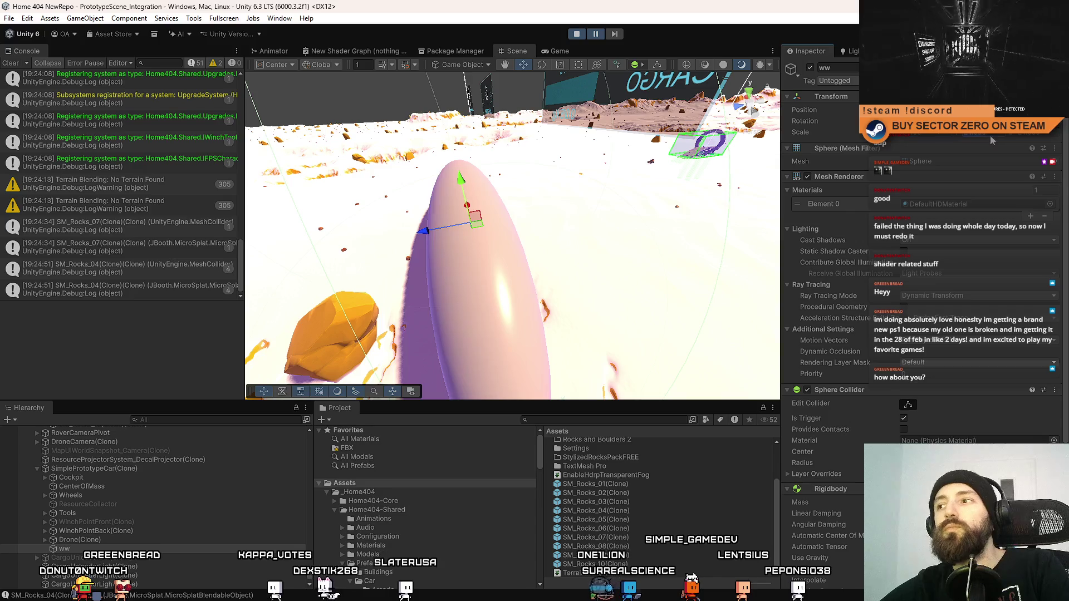
drag(991, 141, 1065, 142)
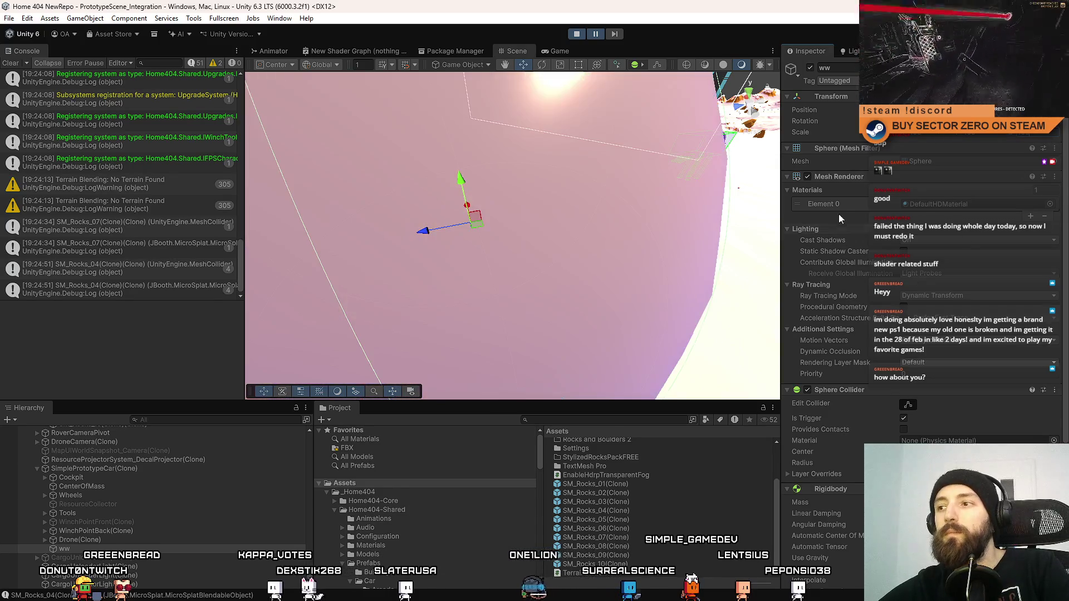
click(808, 176)
mouse_move(479, 244)
mouse_down()
mouse_move(470, 251)
mouse_move(583, 222)
mouse_up()
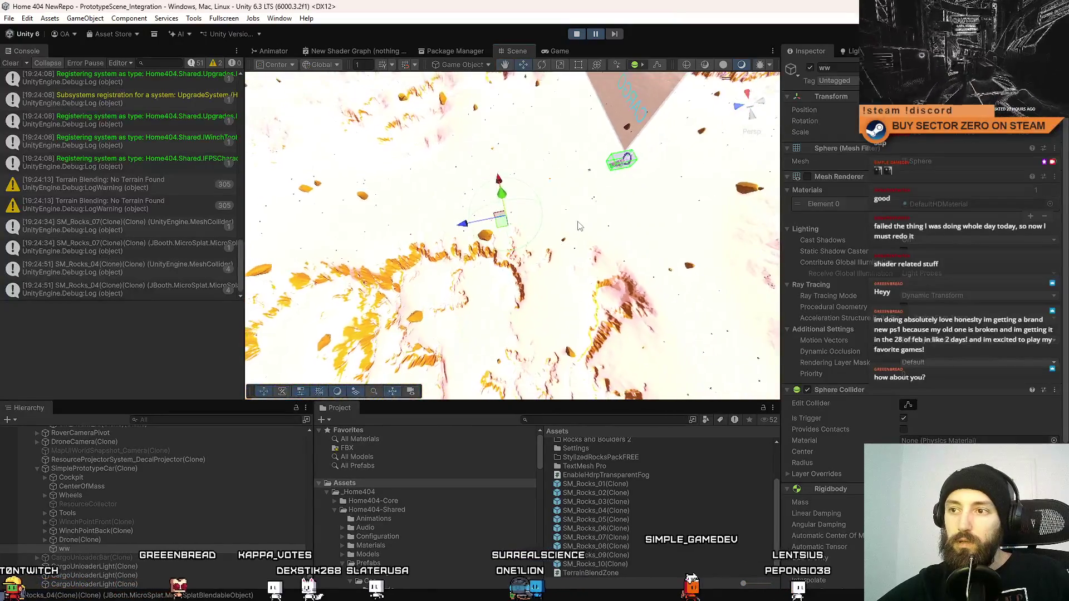
drag(675, 222, 494, 217)
Duplicate the ww sphere three times, creating ww (1) through ww (3)
key(ctrl+d)
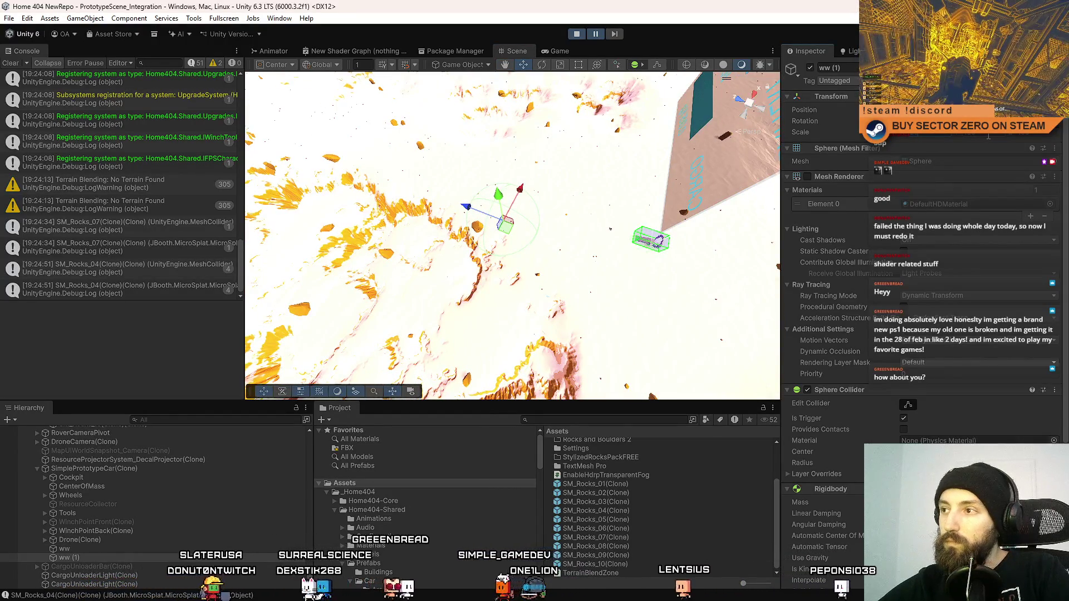
scroll(978, 387, down, 5)
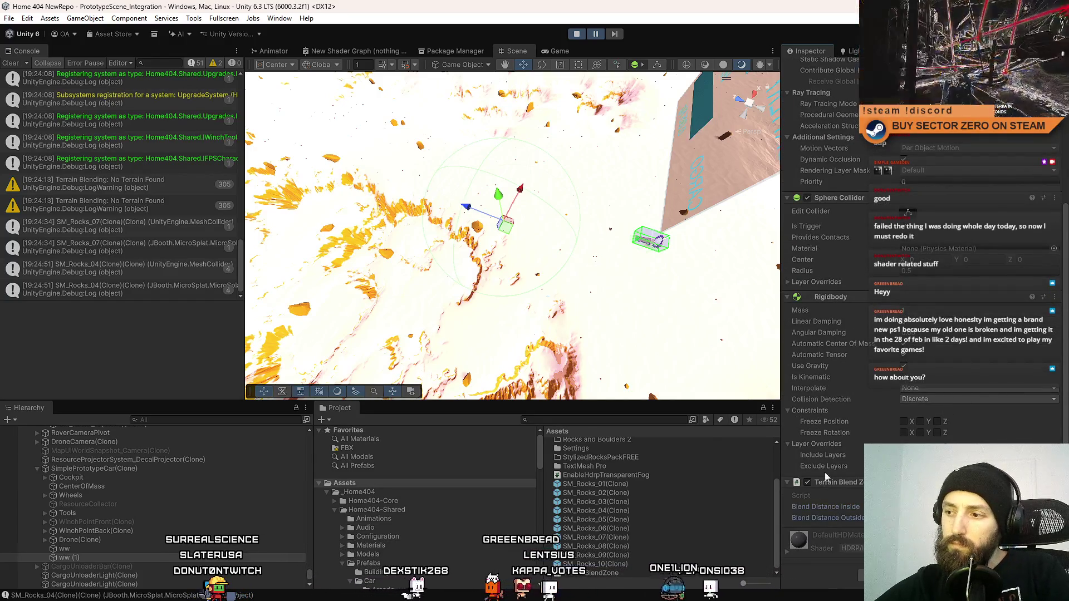
drag(406, 290, 518, 284)
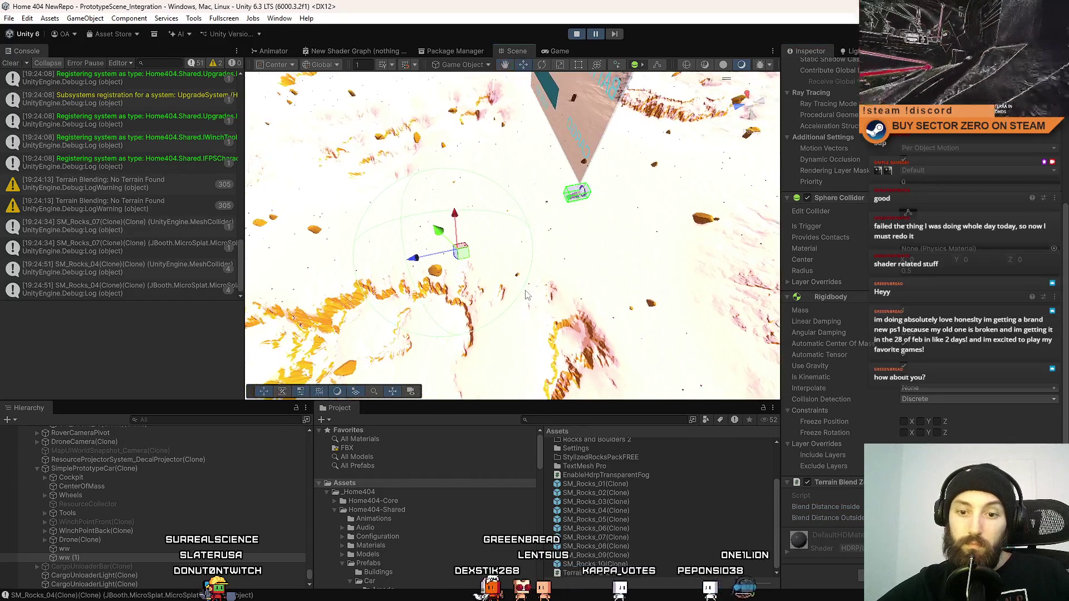
key(ctrl+d)
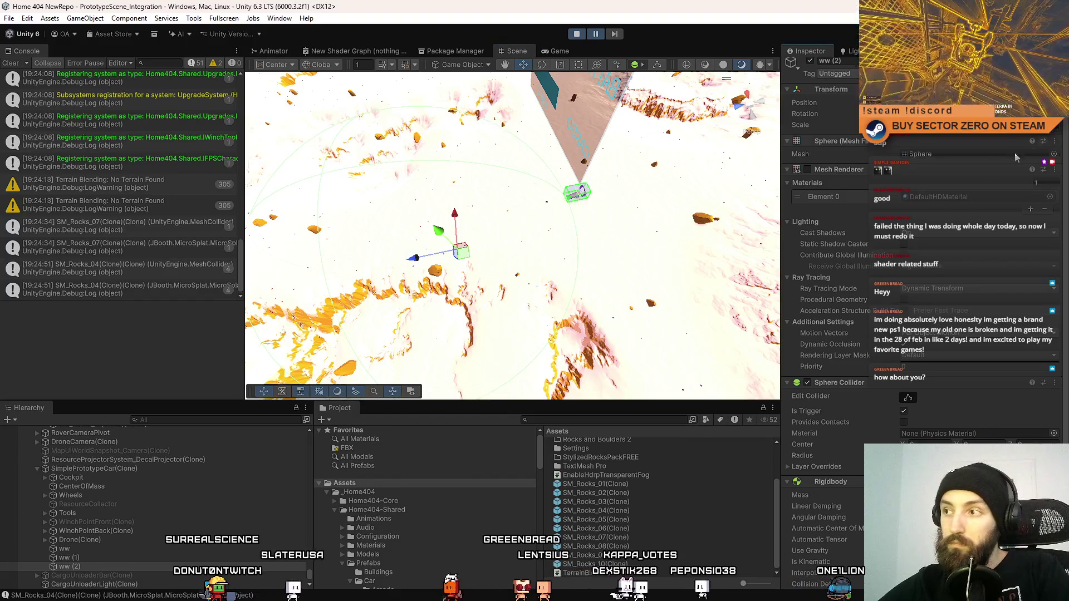
scroll(924, 323, down, 5)
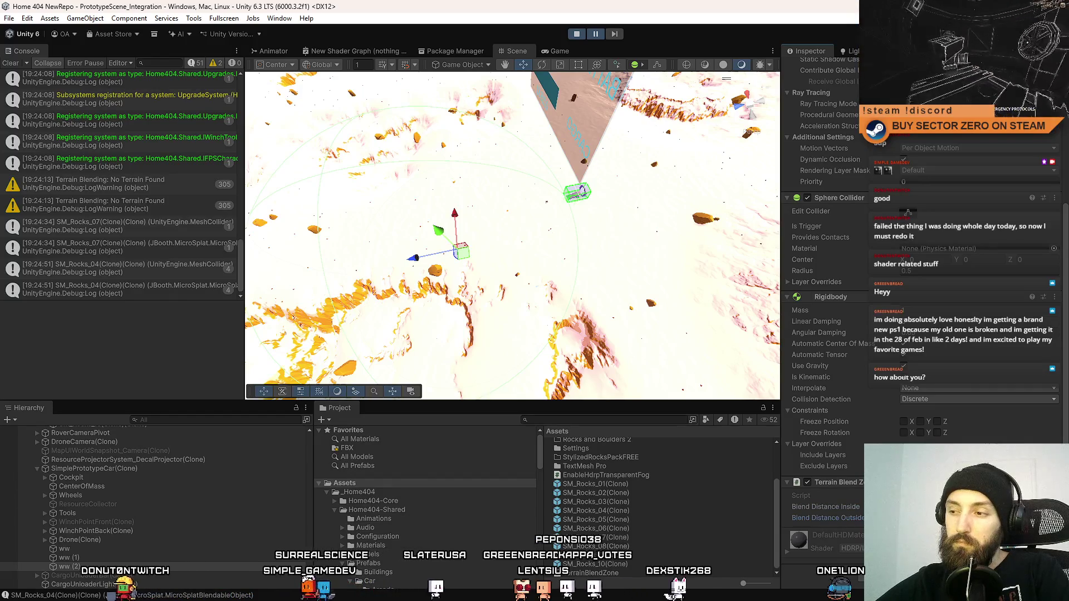
key(ctrl+d)
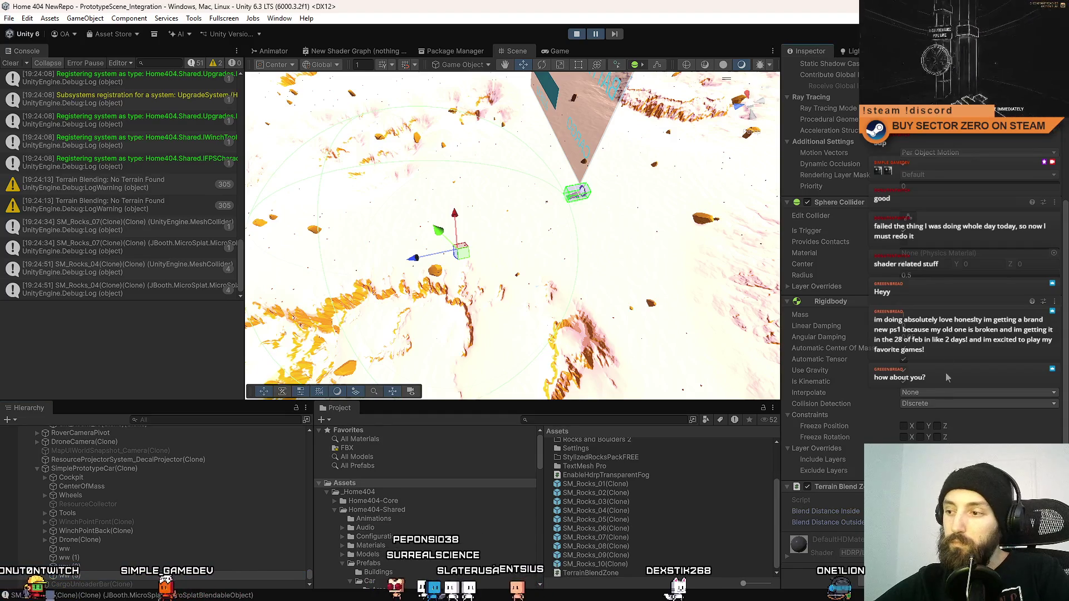
scroll(944, 288, up, 5)
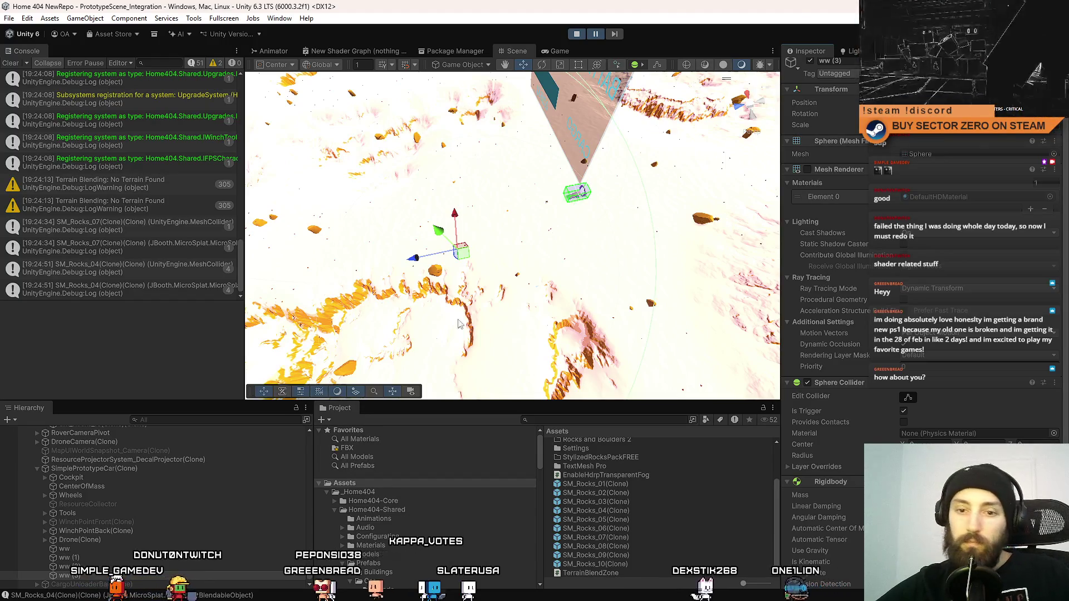
Select ww (1) in the Hierarchy and clear the Console
click(93, 566)
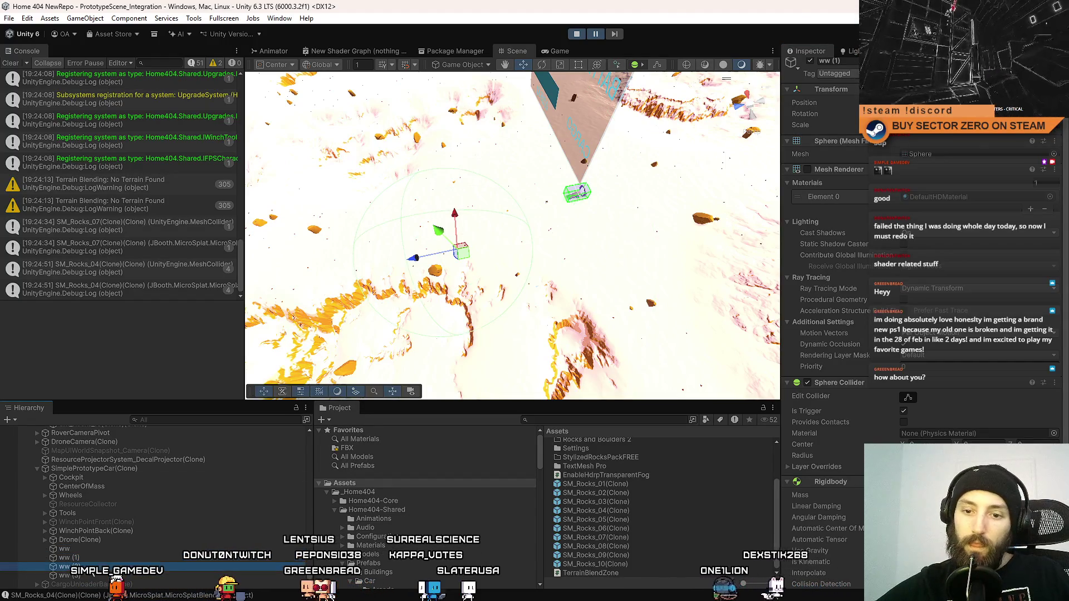
click(94, 556)
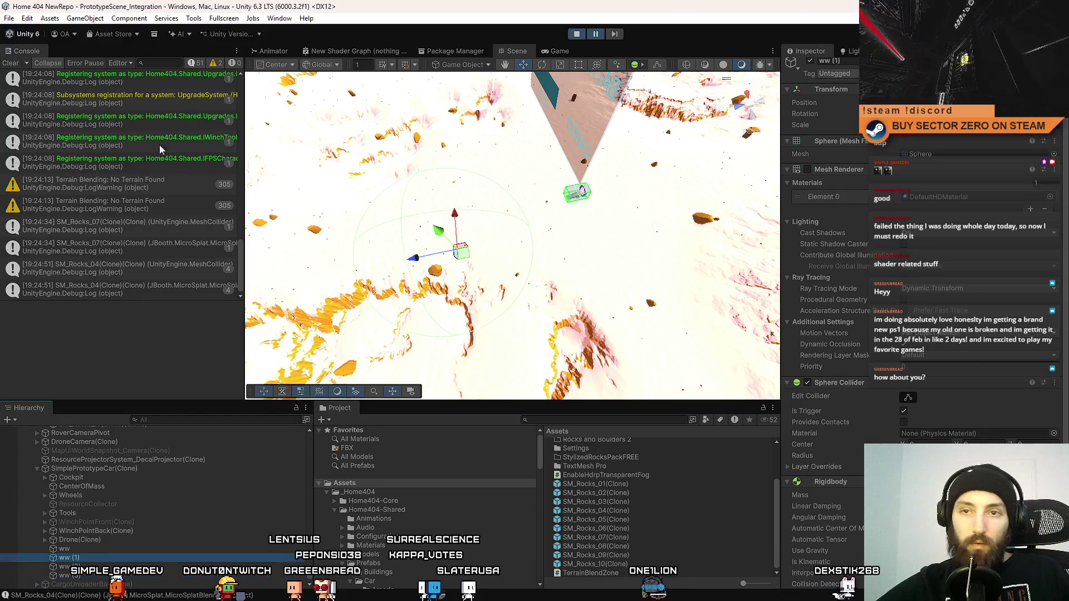
click(11, 63)
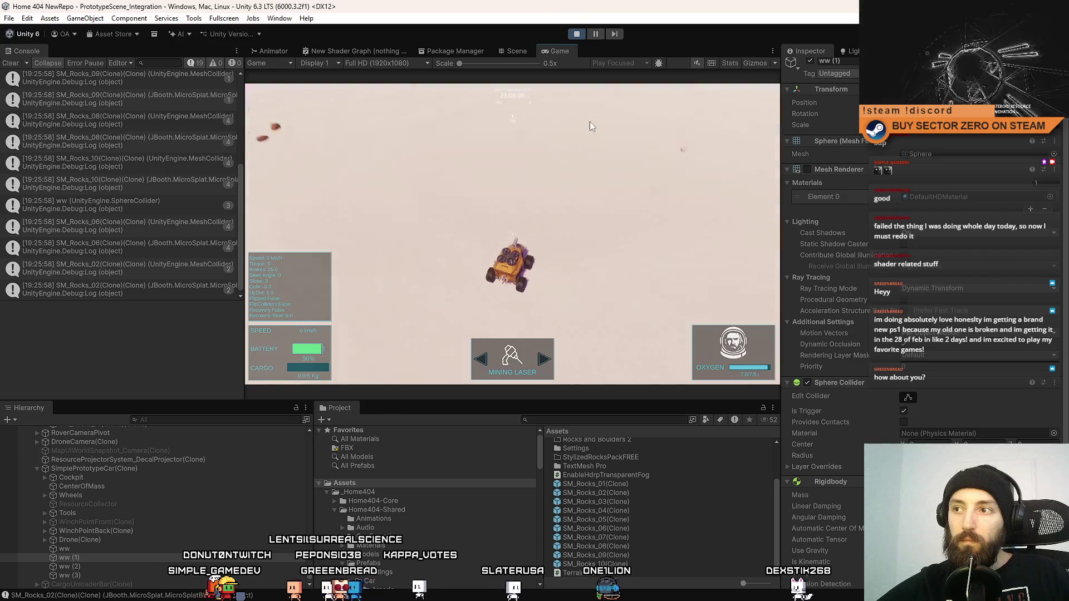
Toggle the fullscreen game view, then briefly pause and resume the running game
key(F10)
click(553, 158)
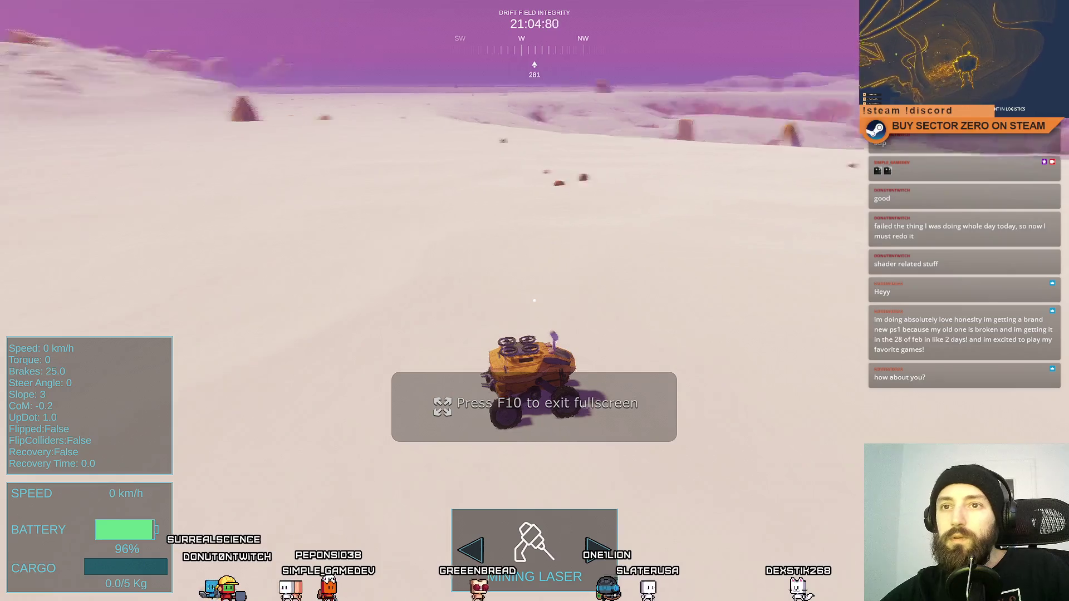
key(F10)
click(522, 308)
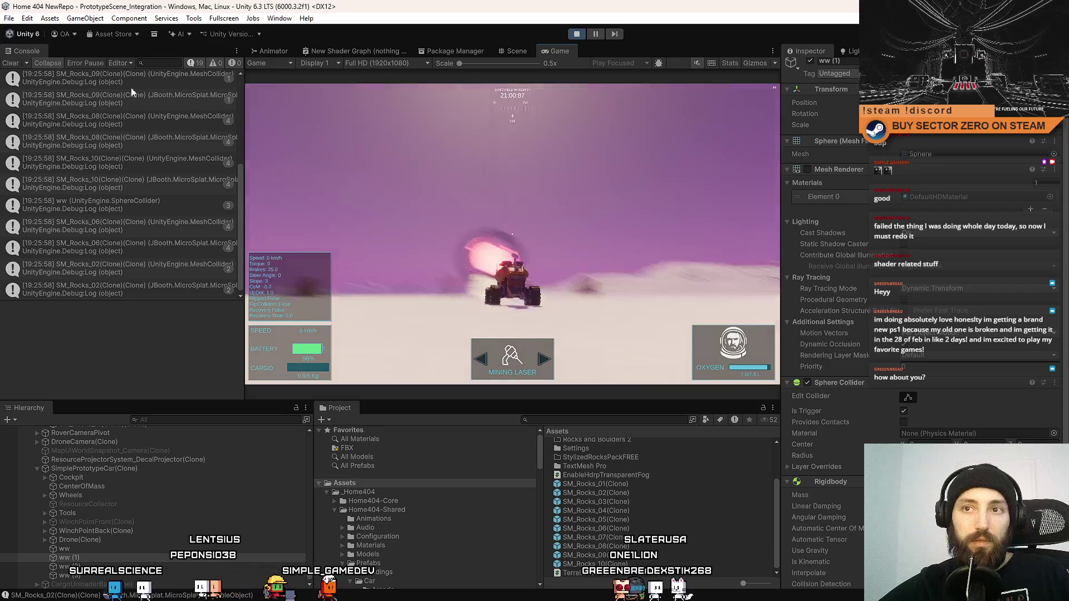
key(Escape)
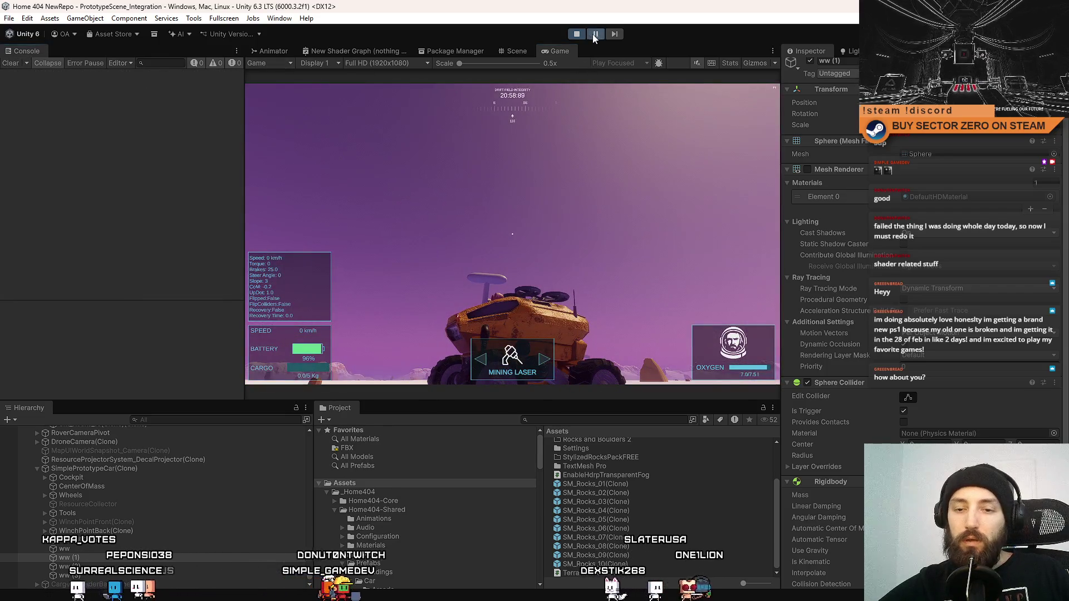
click(594, 34)
click(594, 34)
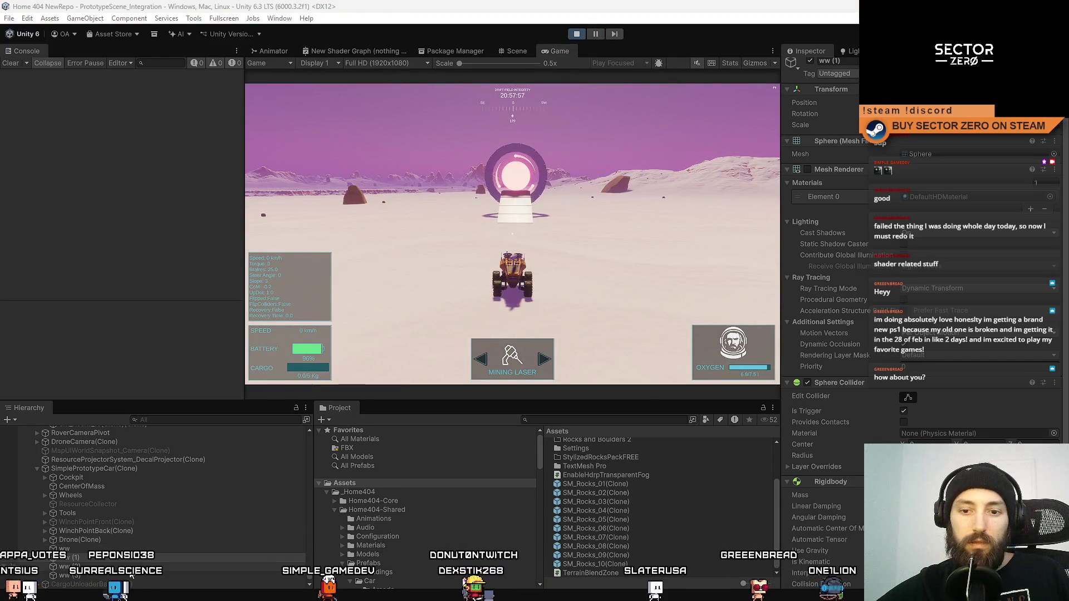
Activate the ww (3), ww (2) and ww (1) trigger spheres in the Inspector
scroll(131, 576, down, 3)
click(102, 536)
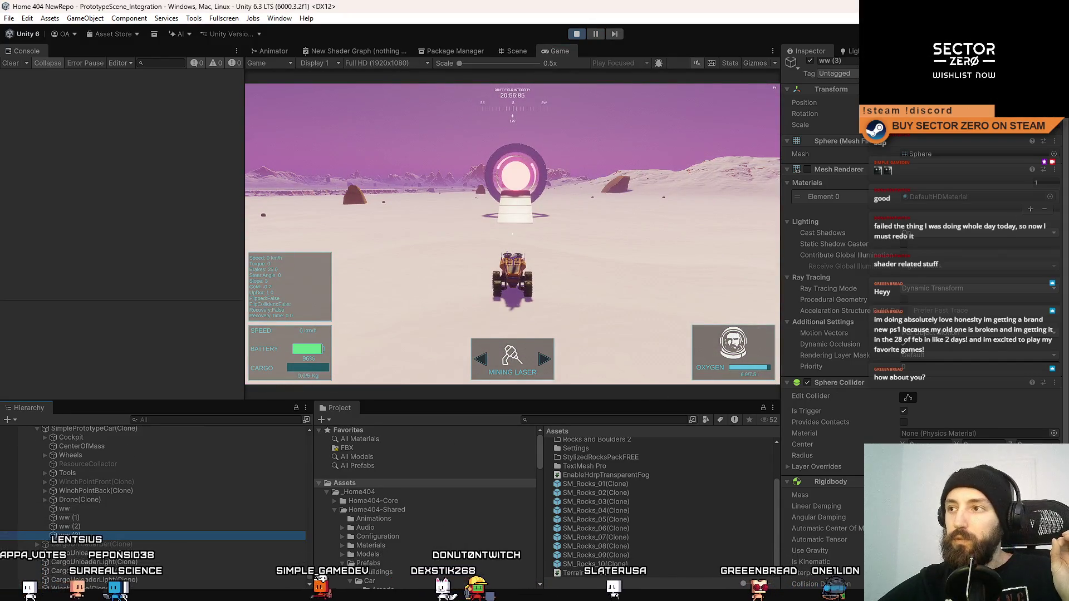
click(812, 59)
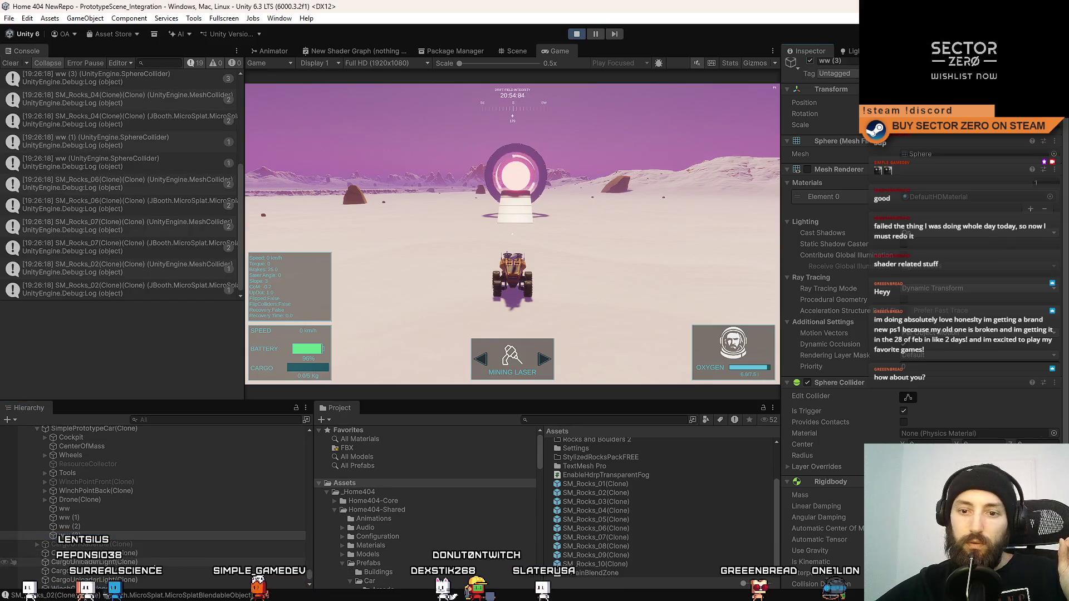
click(810, 60)
click(96, 518)
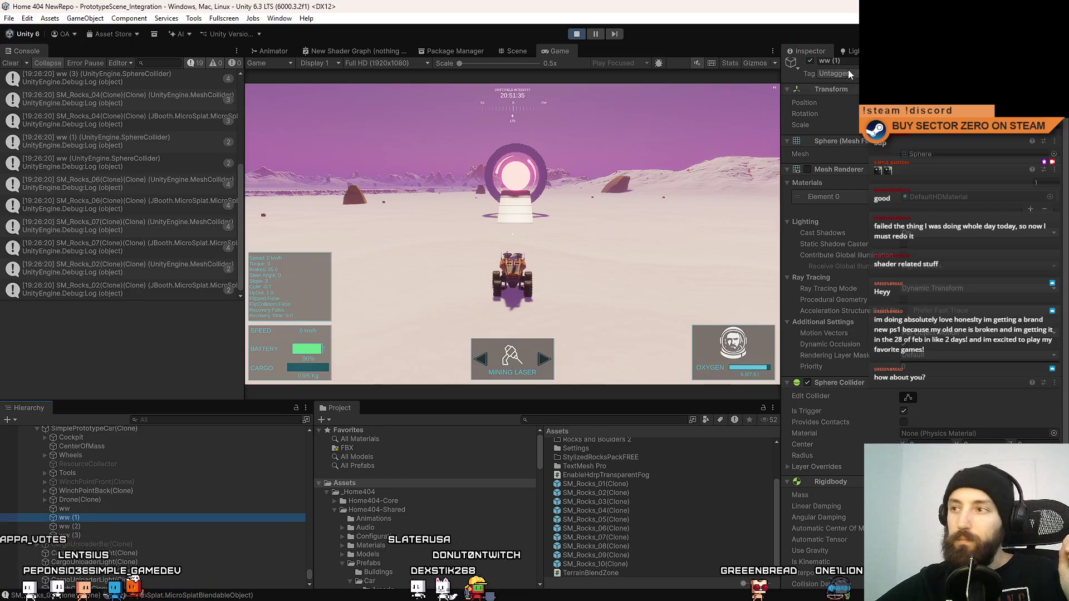
click(809, 61)
click(81, 507)
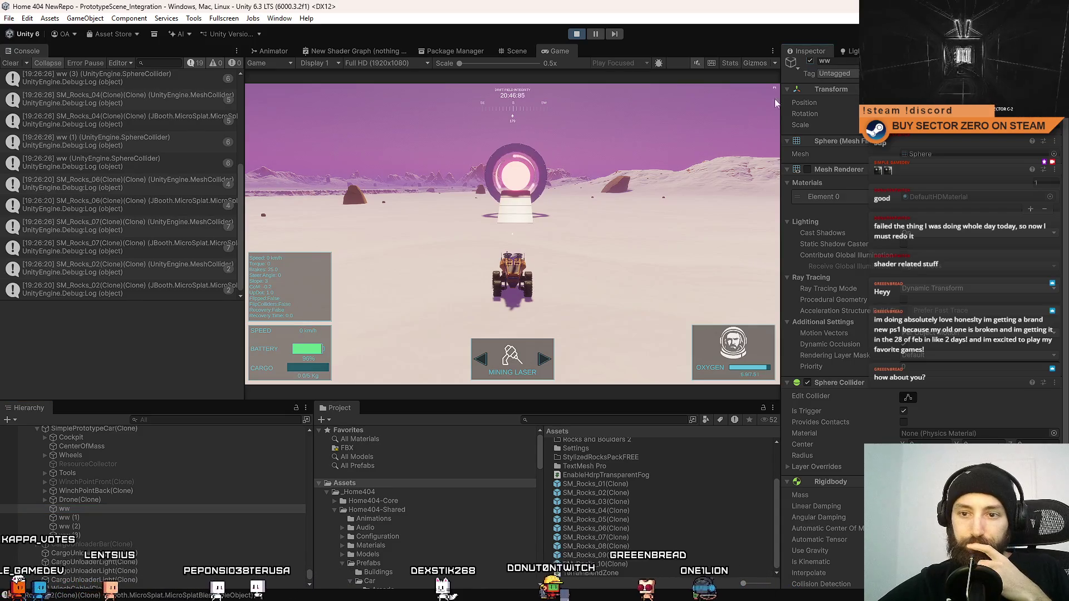
Clear the console and drive the rover in fullscreen up to a rock
click(11, 63)
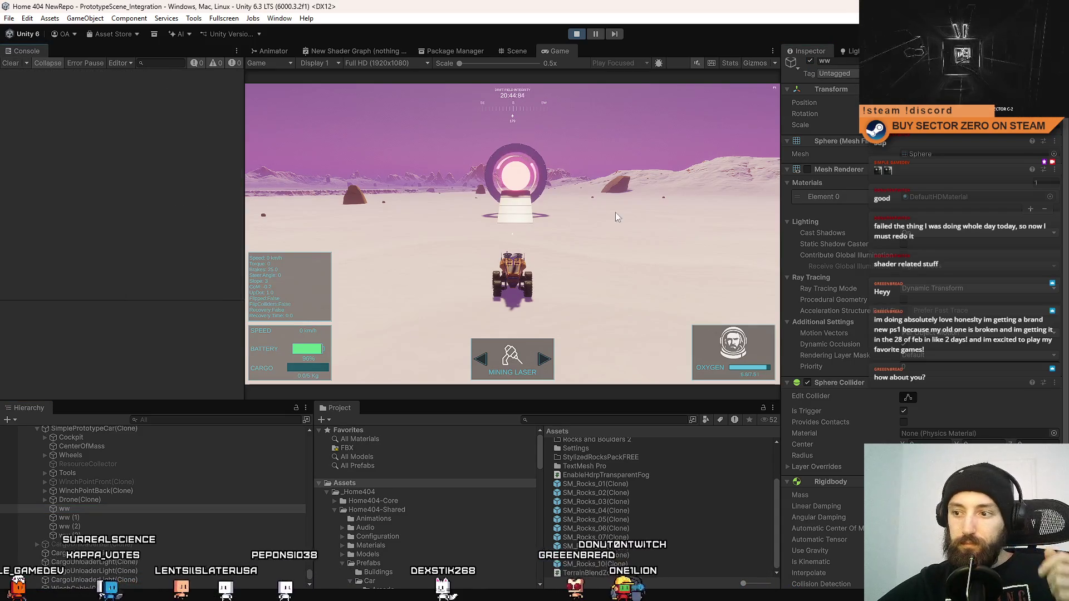
key(F10)
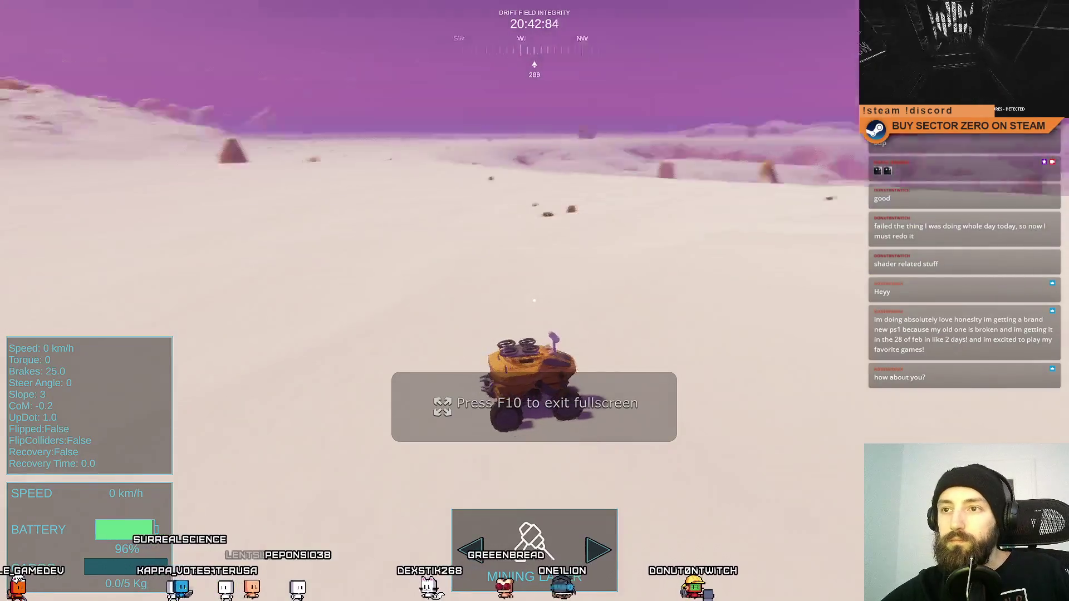
key(w)
key(a)
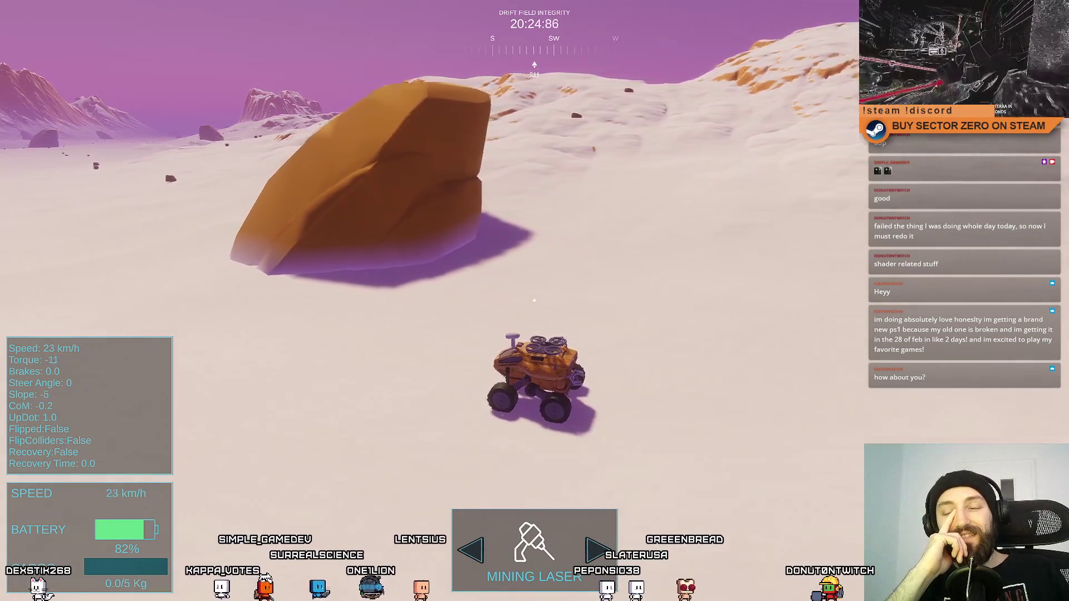
key(a)
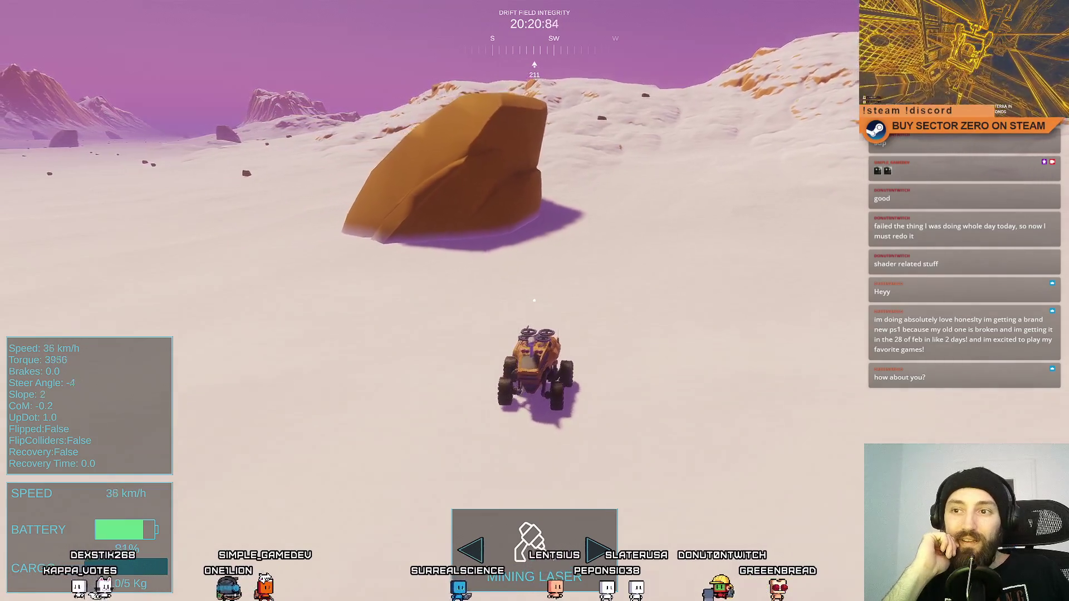
key(d)
key(a)
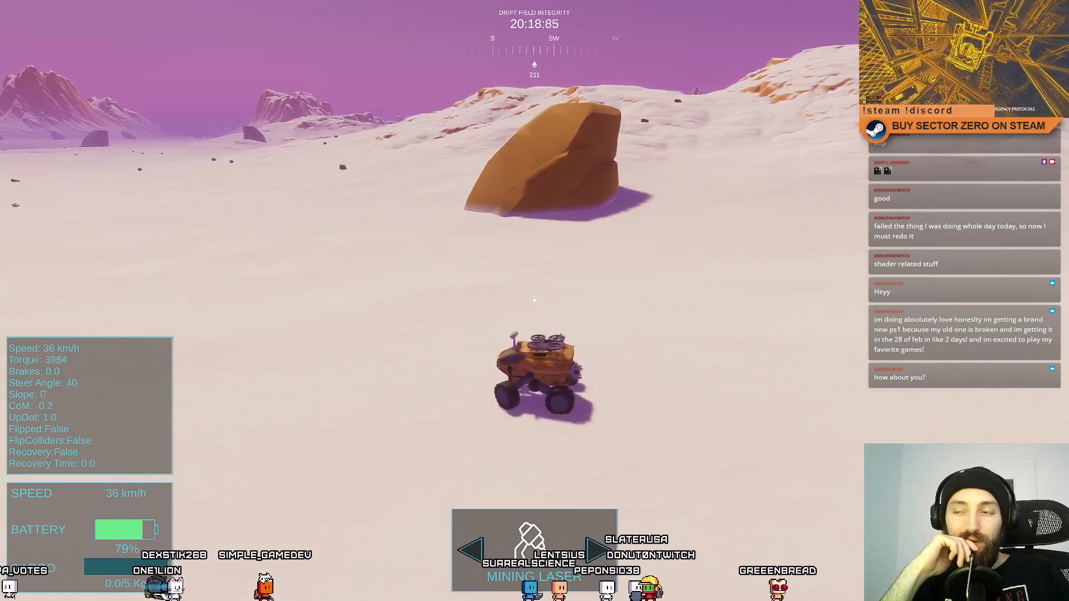
key(s)
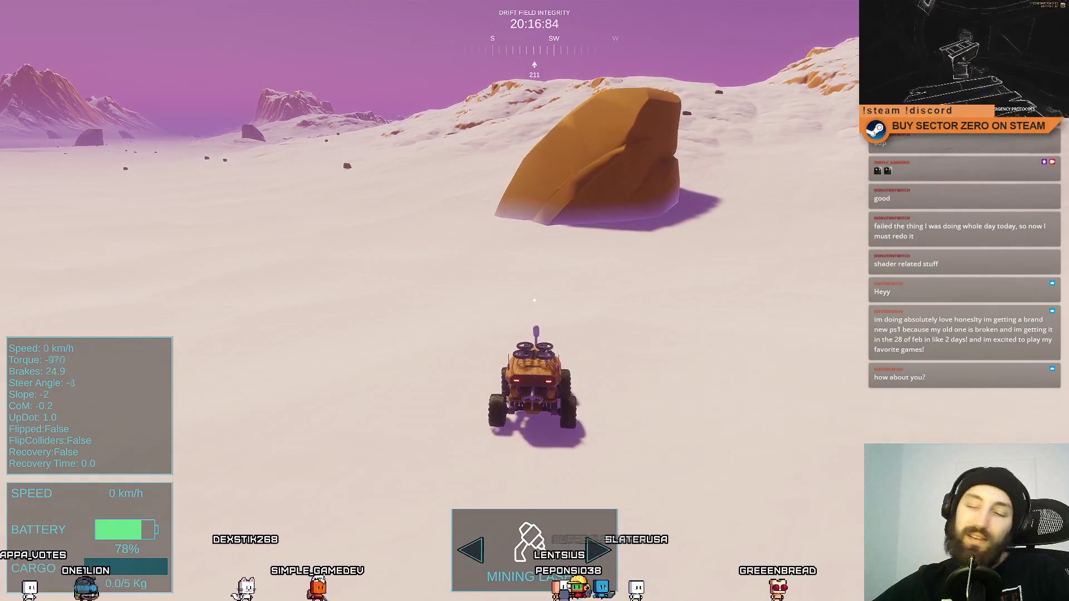
Exit fullscreen, pause the game and switch to the Scene view
key(F11)
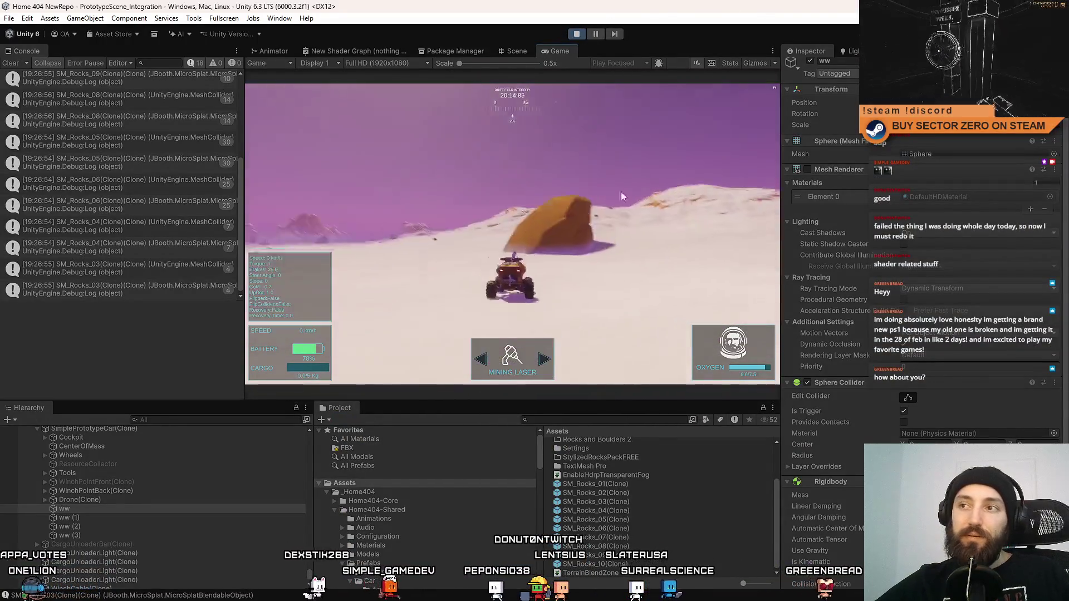
click(595, 34)
click(514, 50)
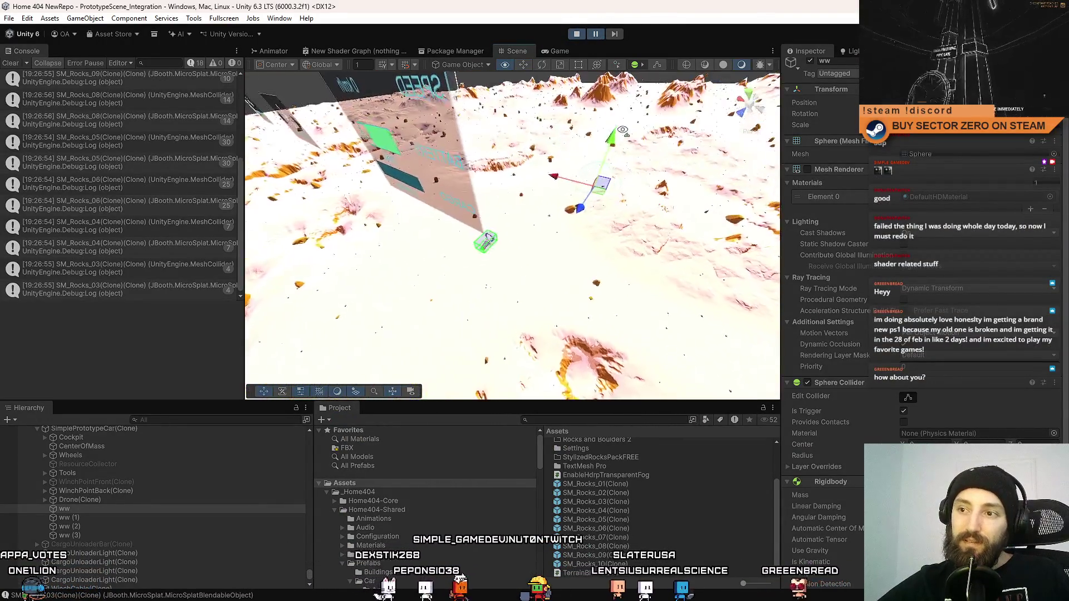
Frame the ww, ww (3) and ww (2) spheres in the Scene view
double_click(83, 509)
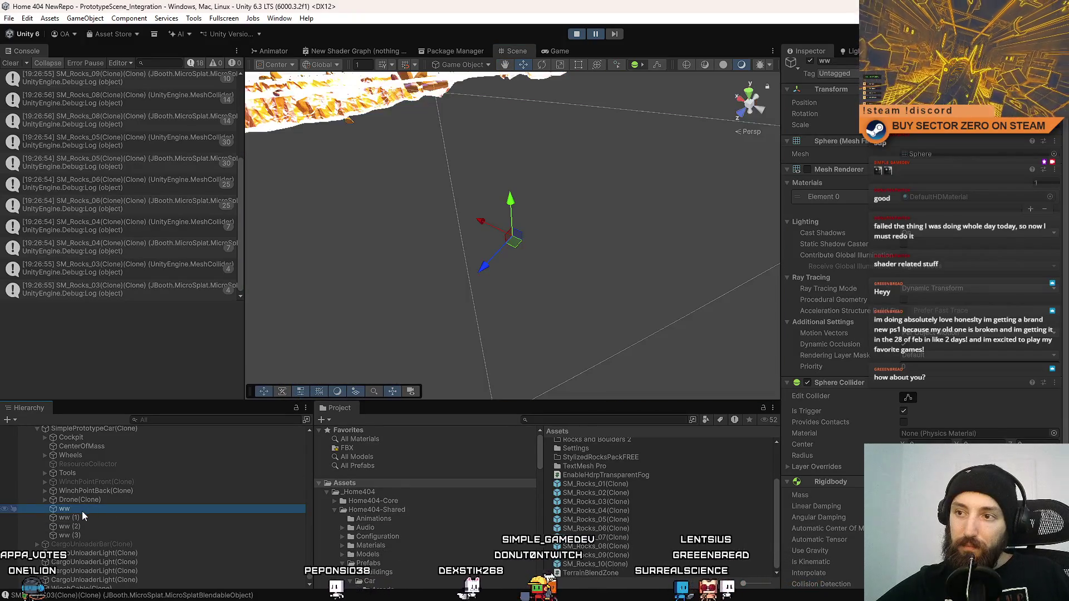
click(72, 526)
double_click(80, 534)
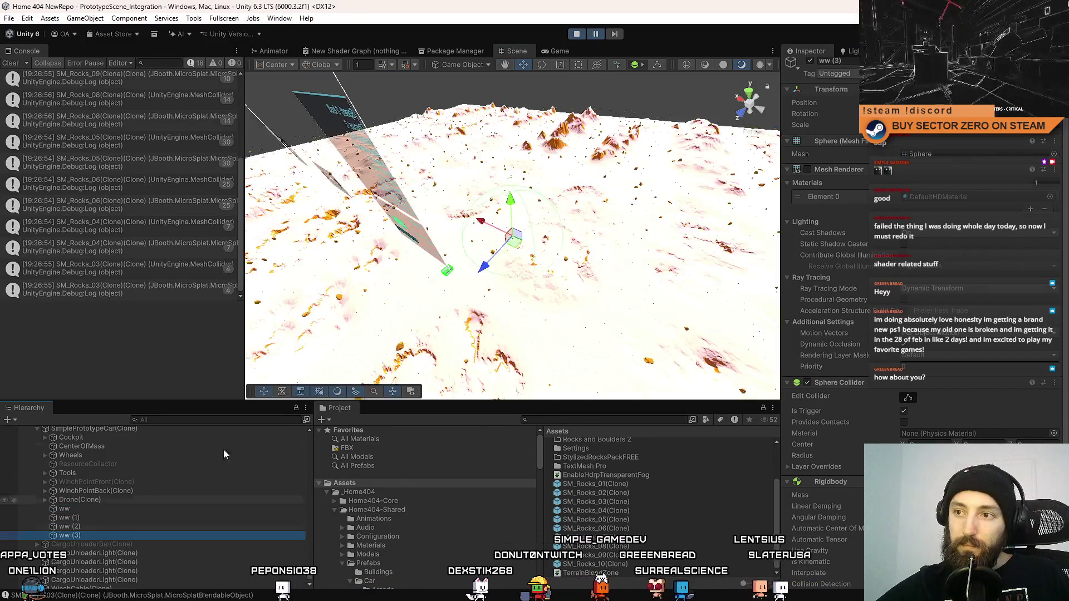
double_click(106, 528)
click(104, 513)
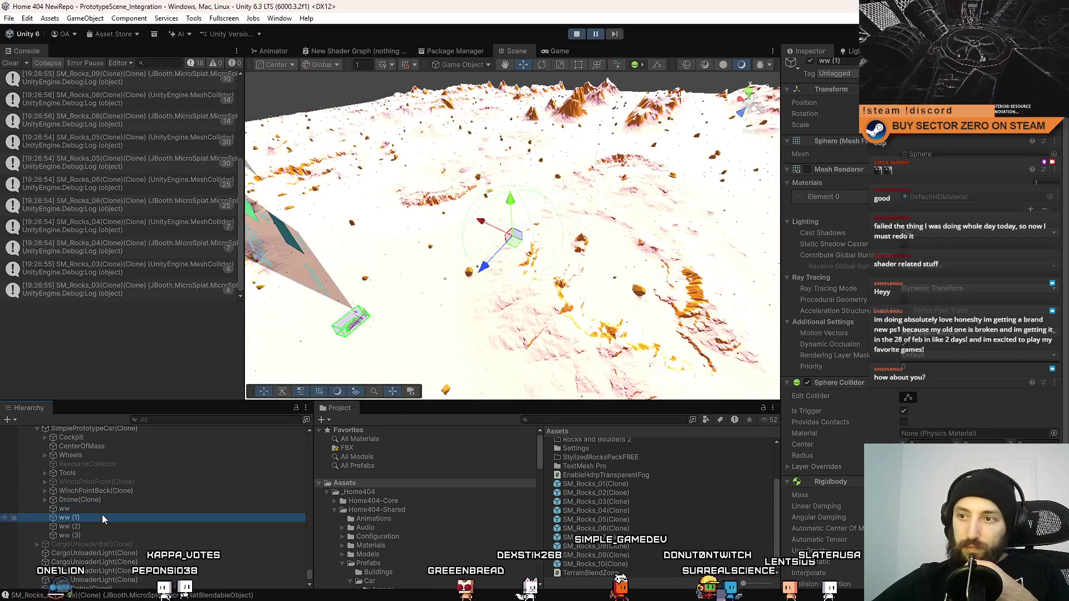
double_click(107, 507)
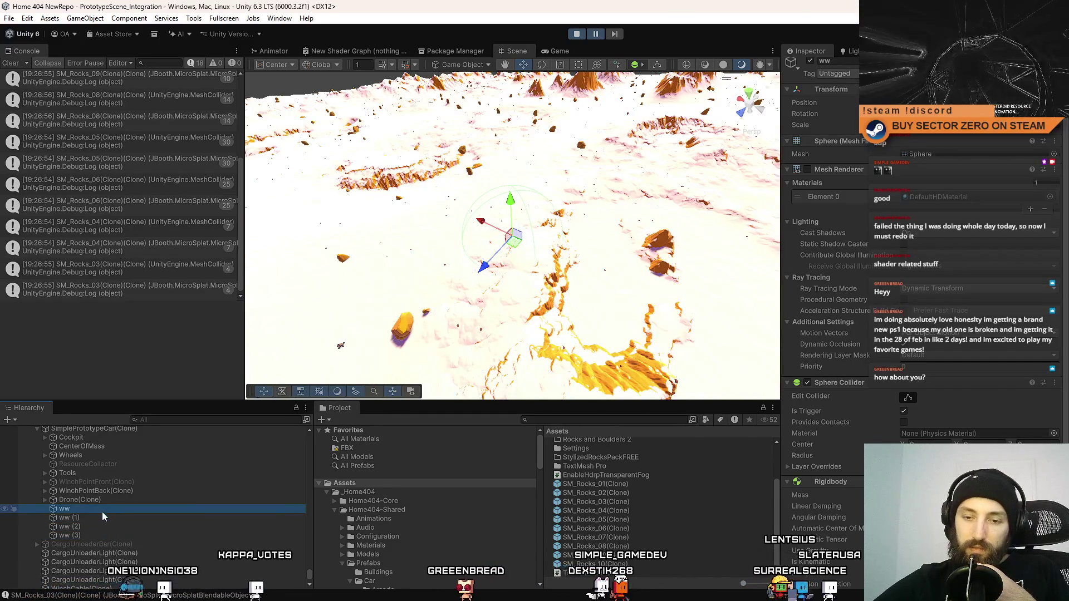
Select ww, ww (1), ww (2) and ww (3) in turn to compare them, then show the game
click(100, 516)
click(96, 527)
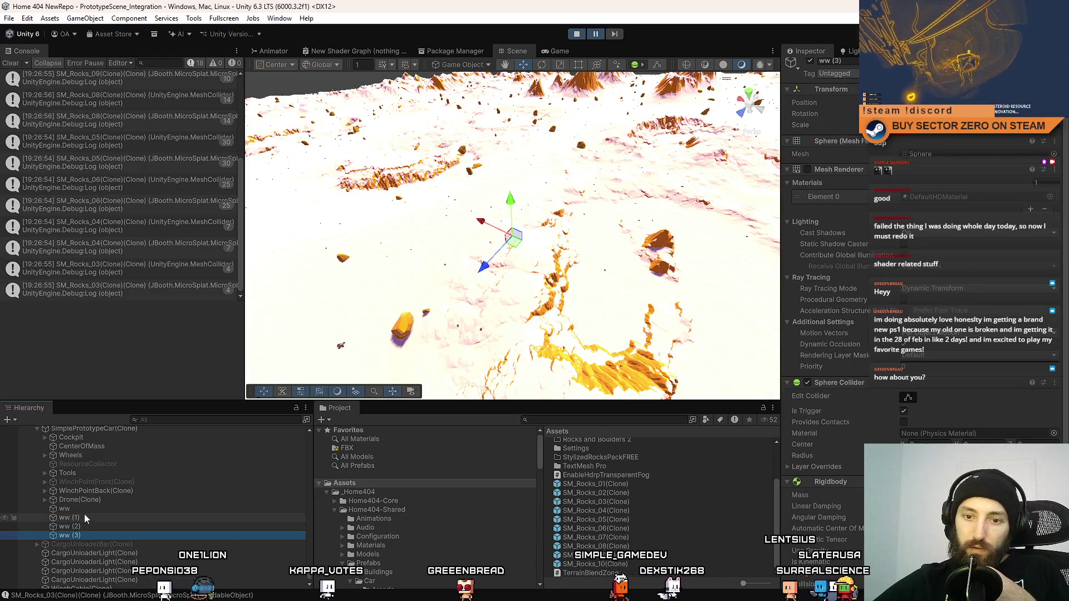
click(87, 510)
scroll(900, 402, down, 5)
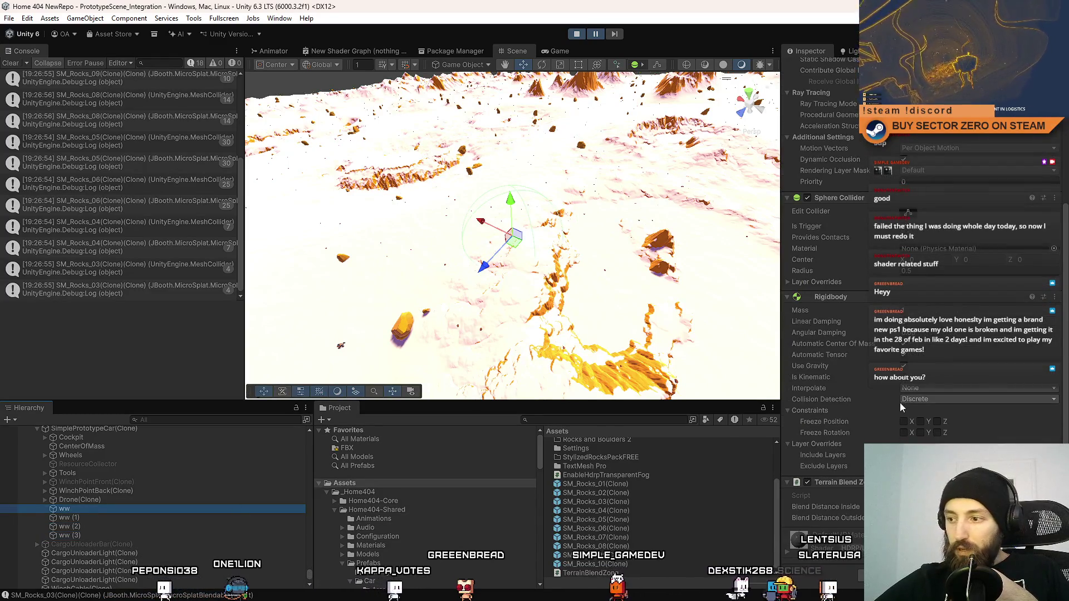
click(102, 518)
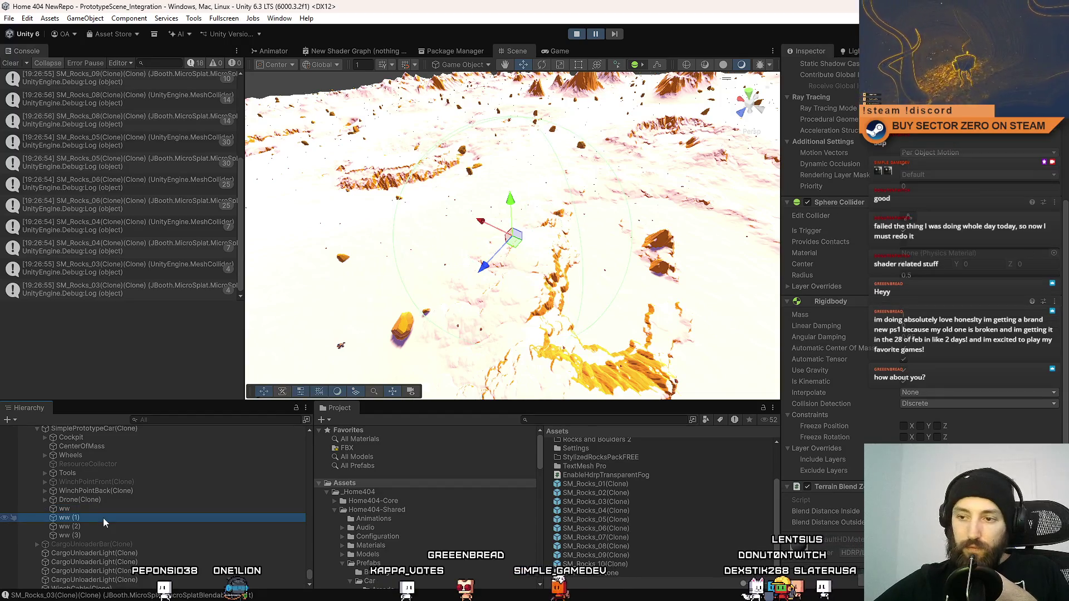
click(113, 511)
click(102, 515)
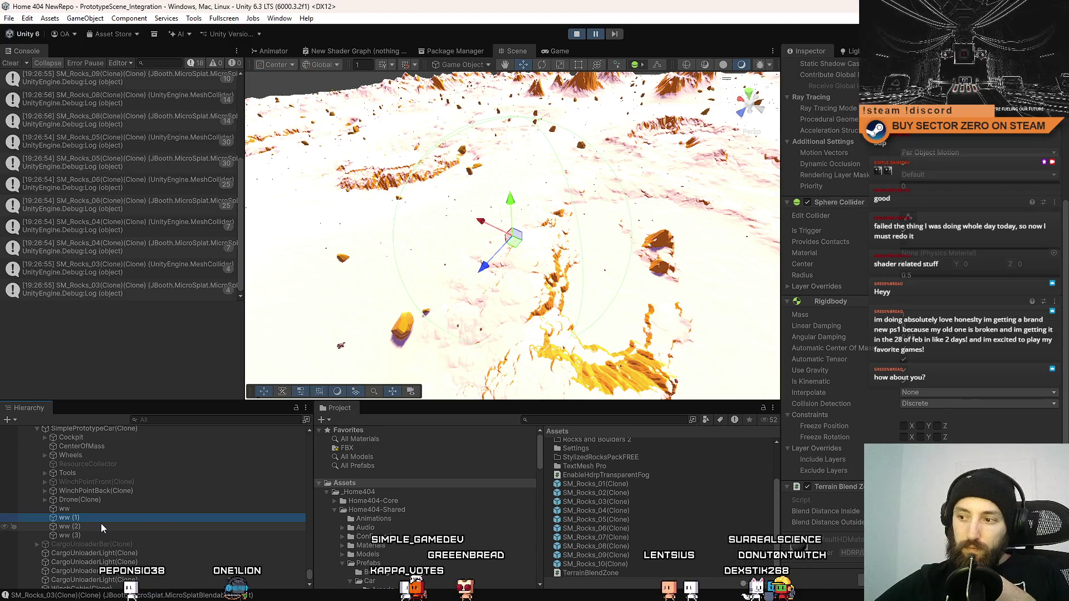
click(101, 527)
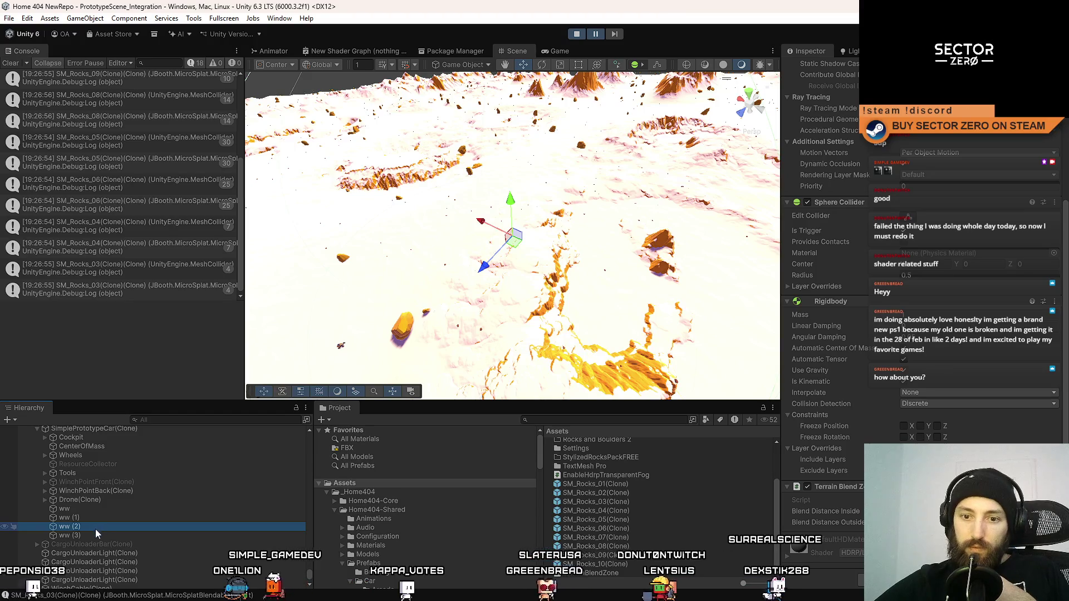
click(91, 535)
click(101, 509)
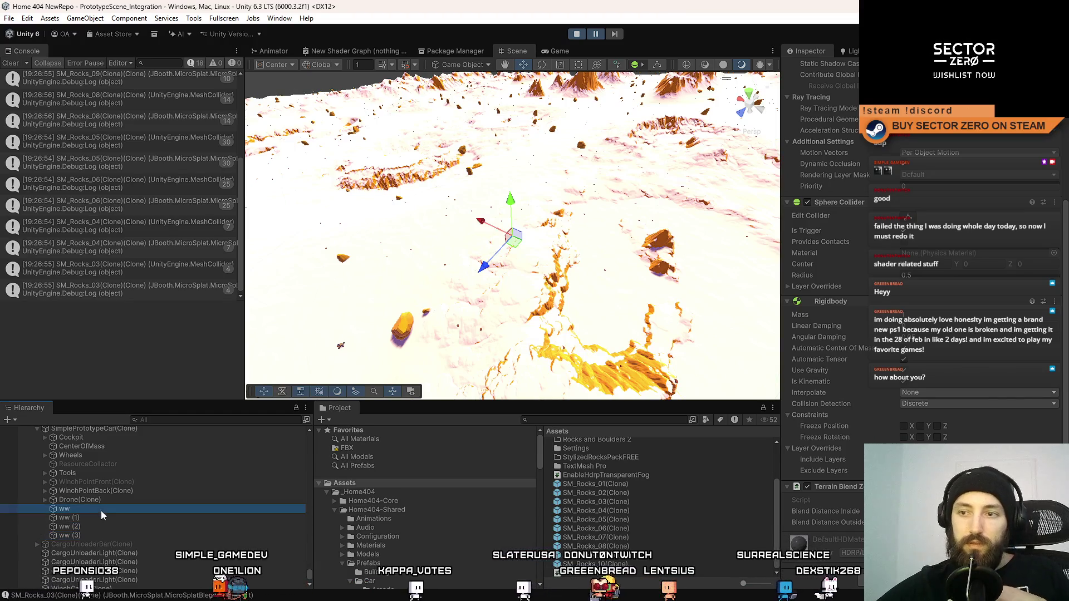
click(559, 51)
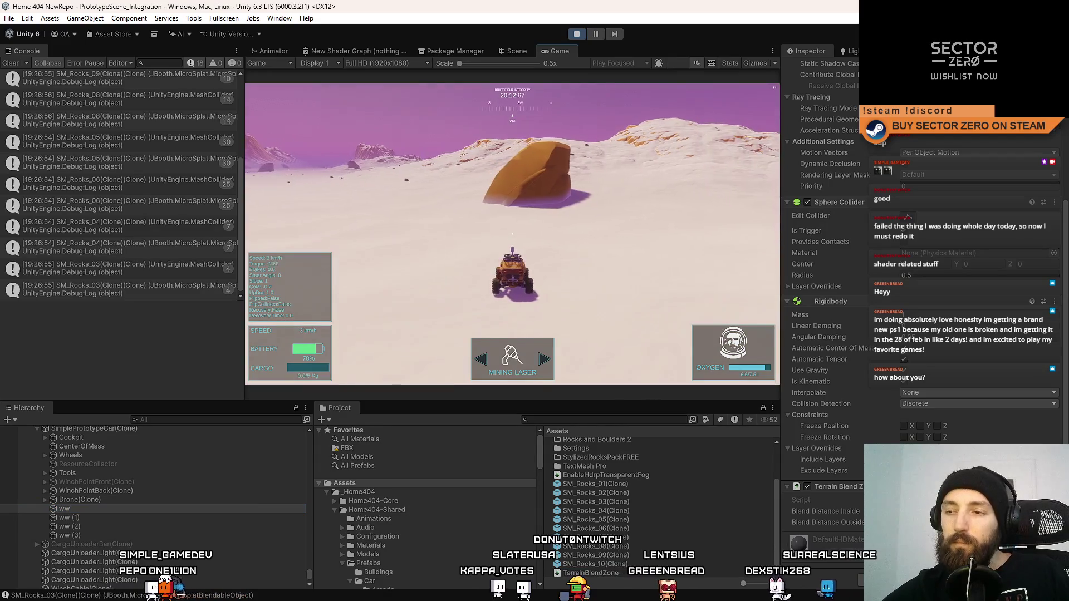
Drive the rover into the orange rock, reverse away, then drive past the big rock to a stop
key(w)
key(a)
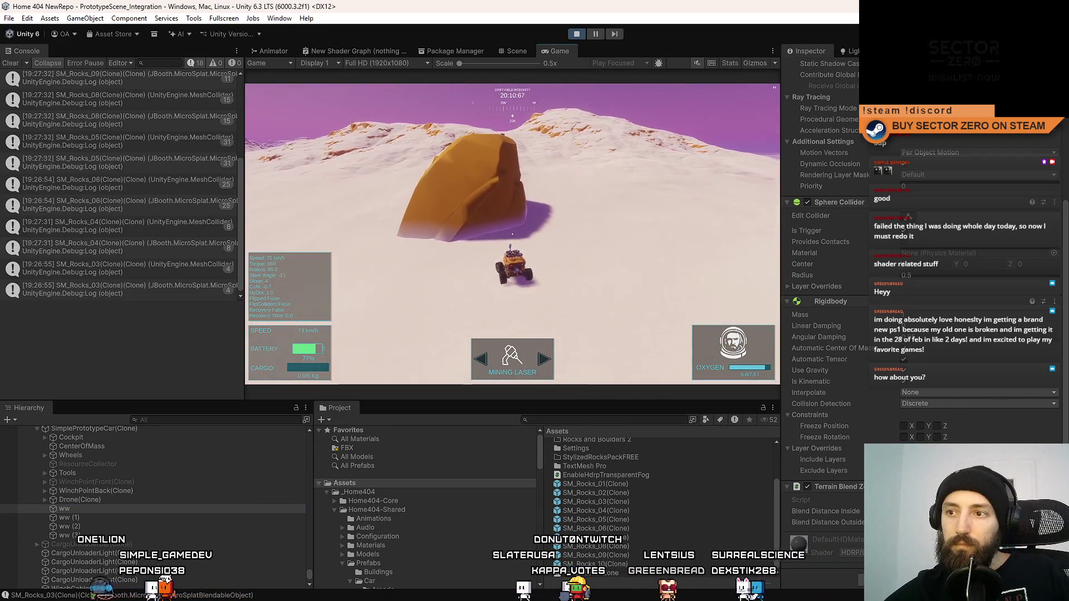
key(s)
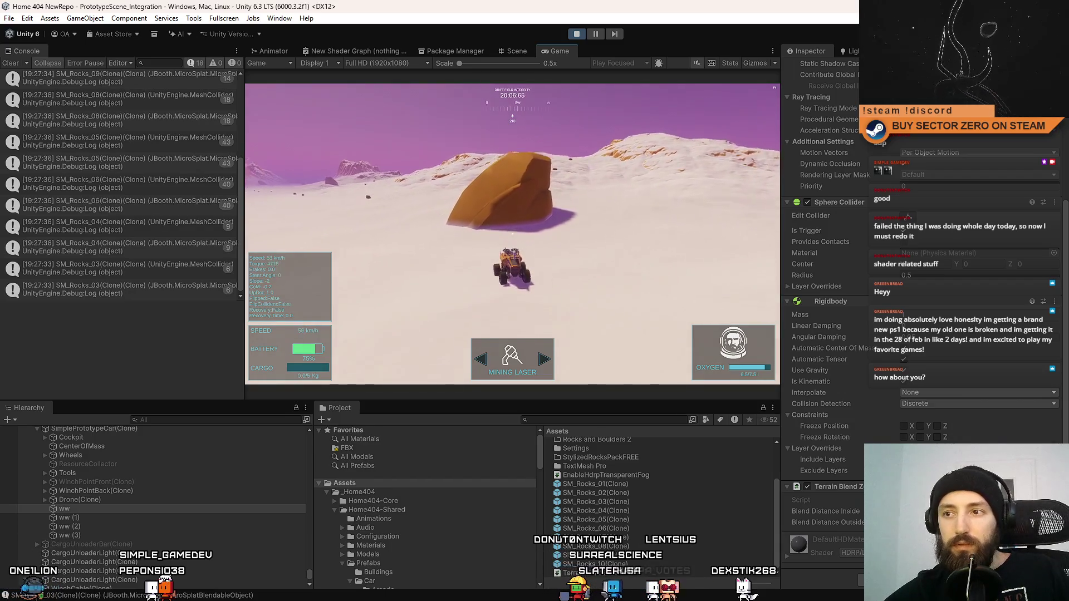
key(a)
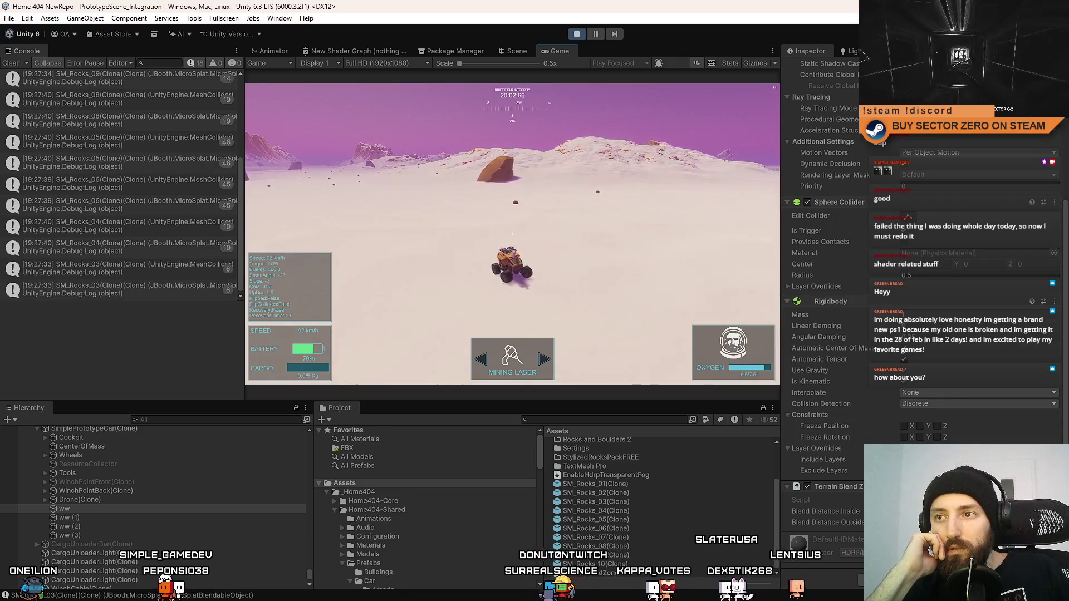
key(w)
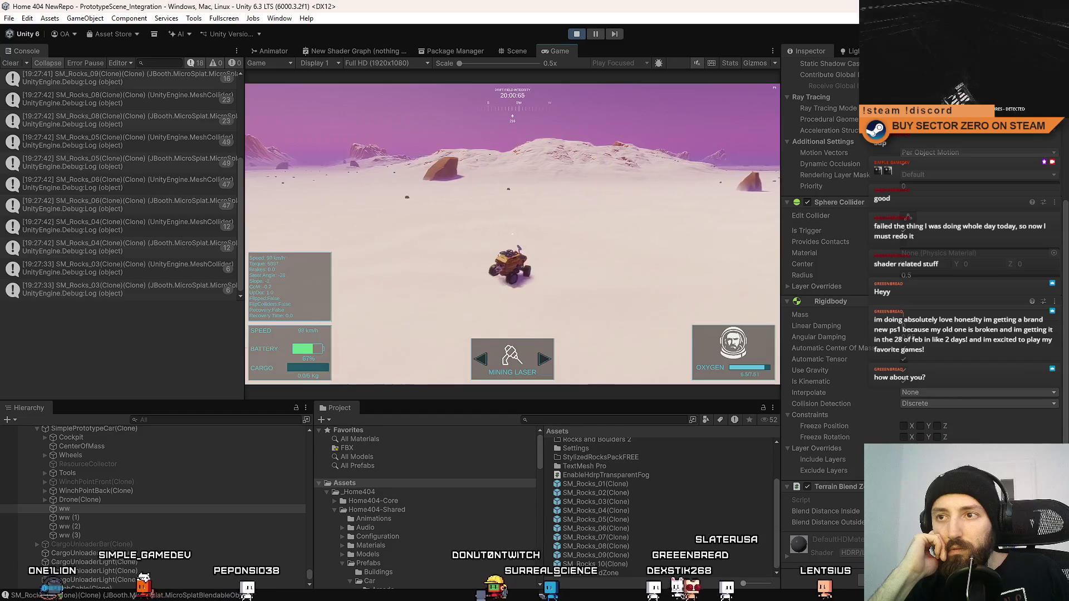
key(a)
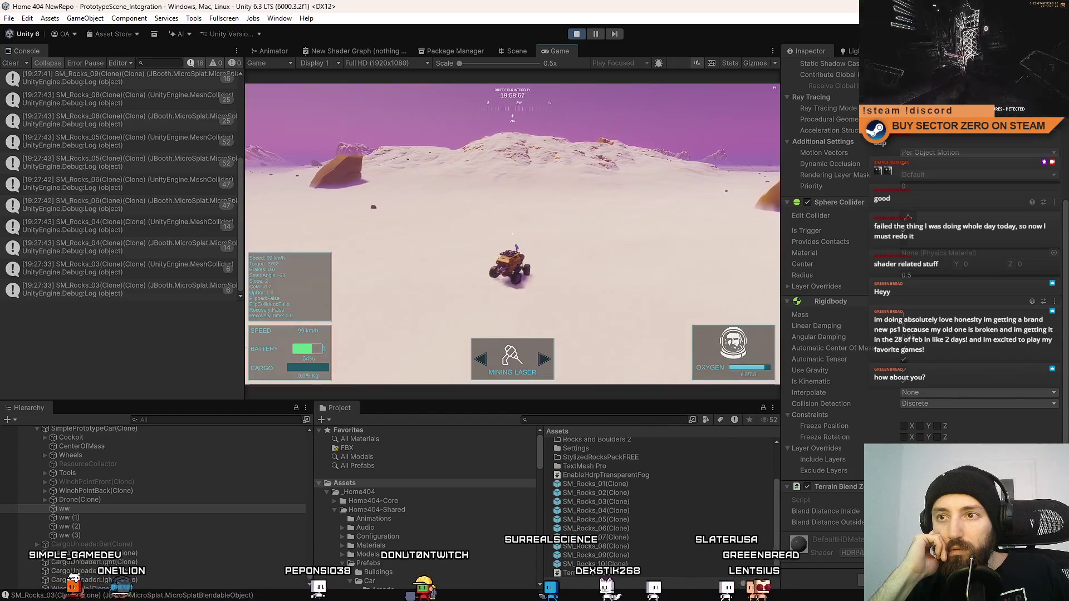
key(w)
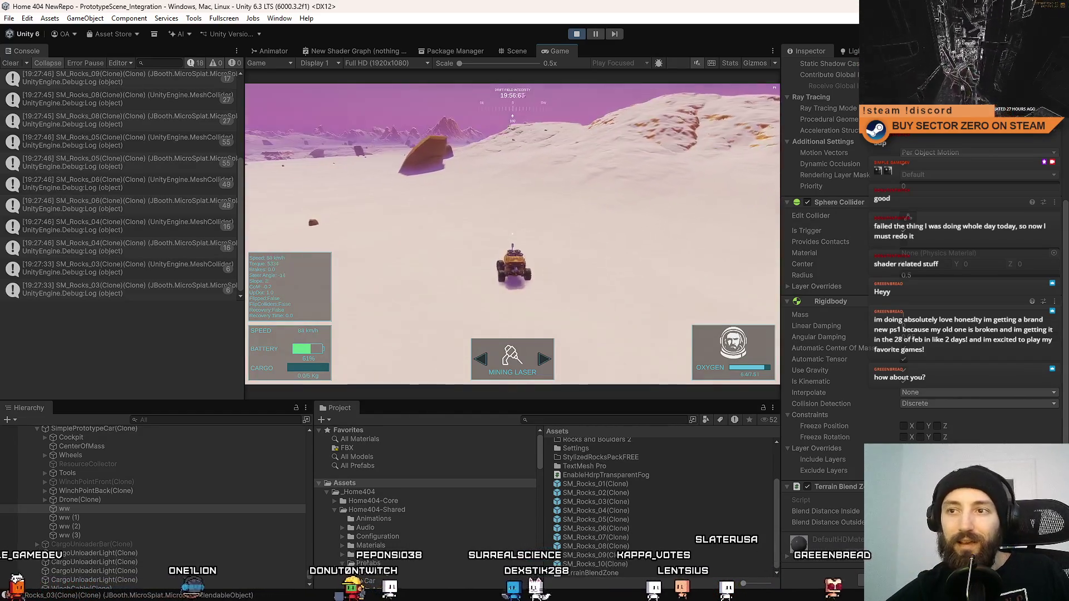
key(w)
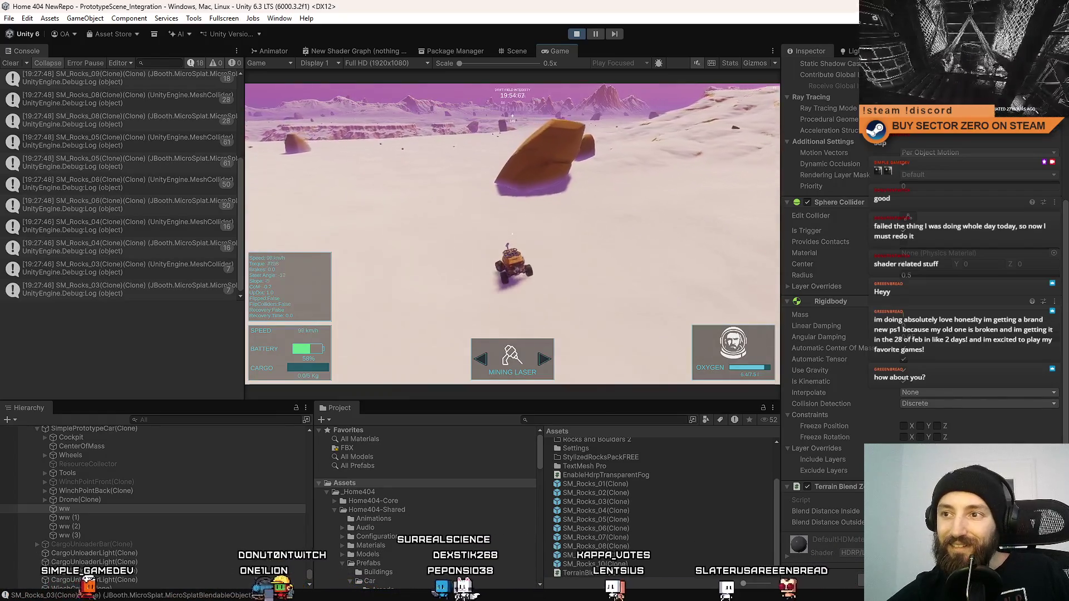
key(w)
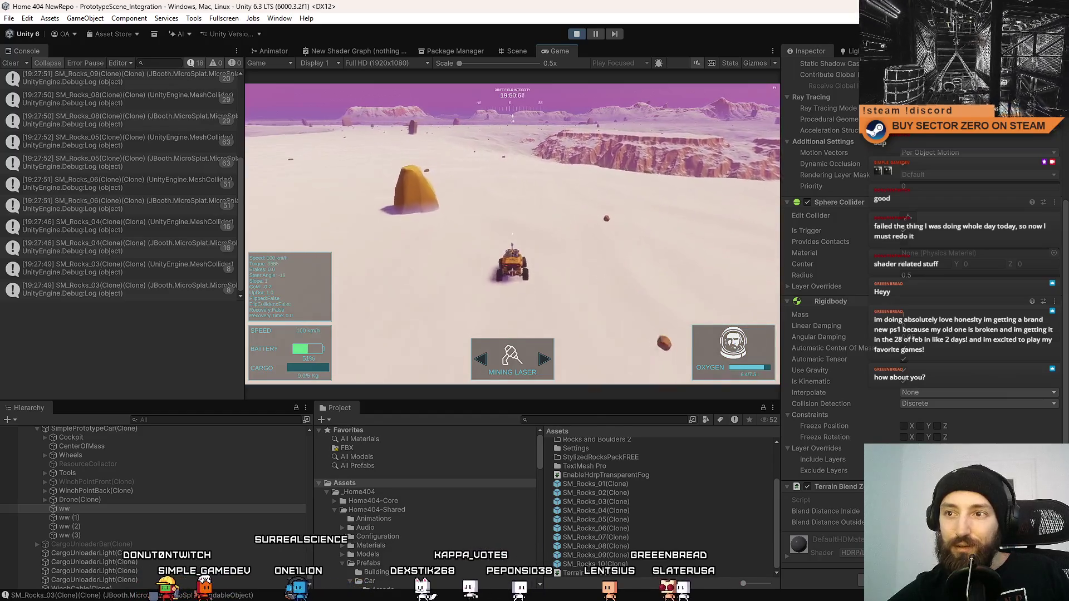
key(a)
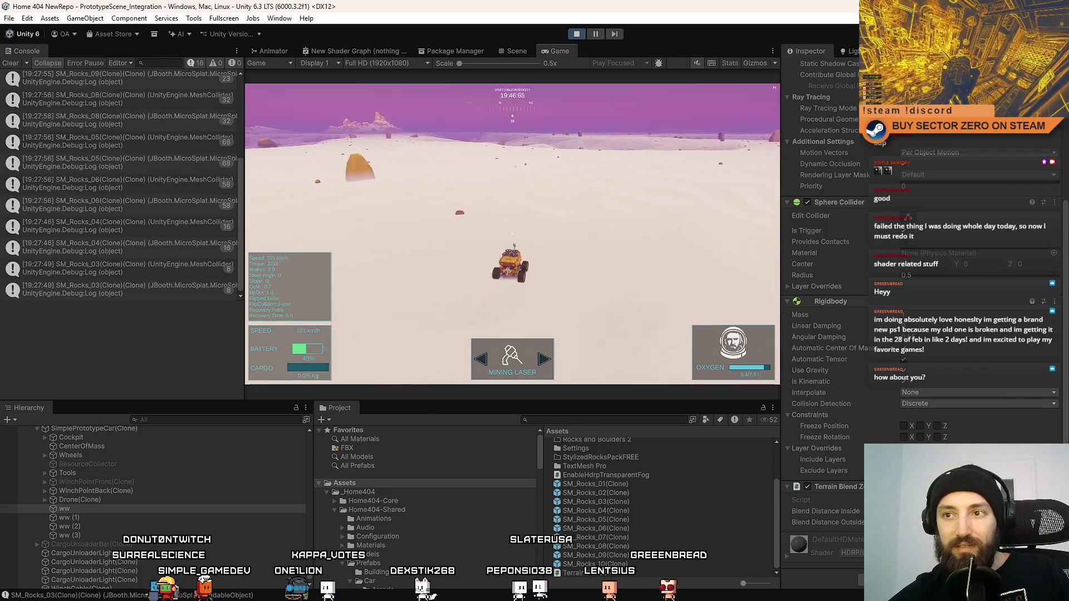
key(a)
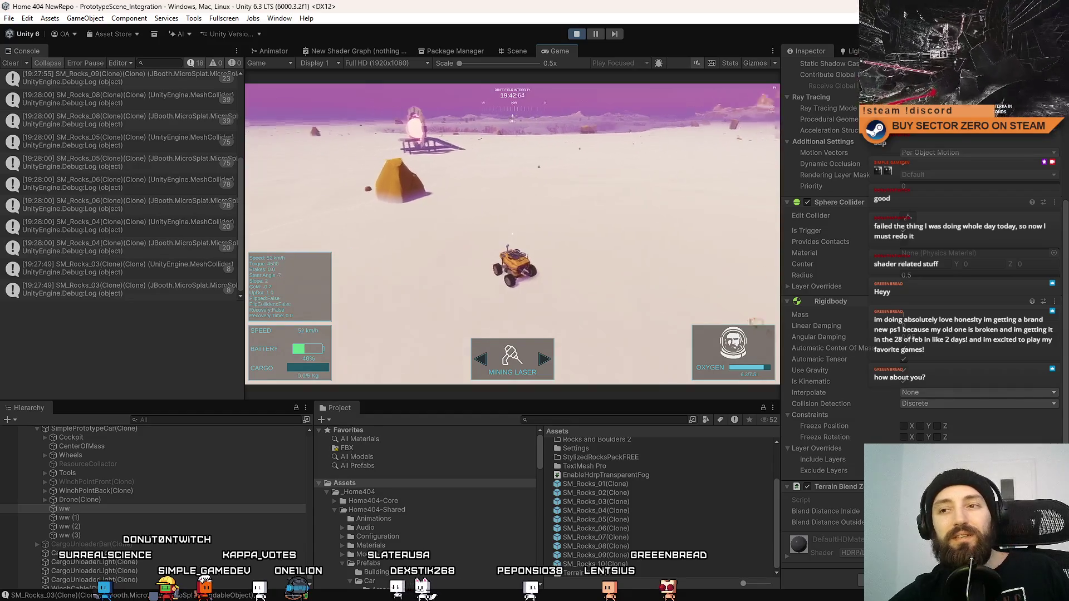
key(s)
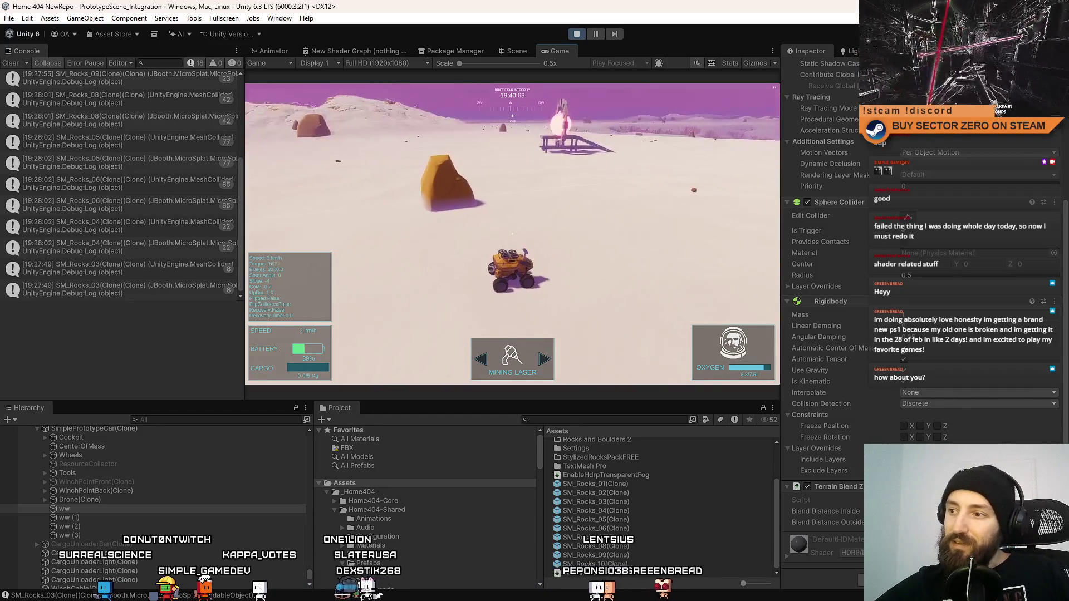
Toggle the ww sphere's Mesh Renderer on and off, select ww, and pause the game
scroll(865, 244, up, 5)
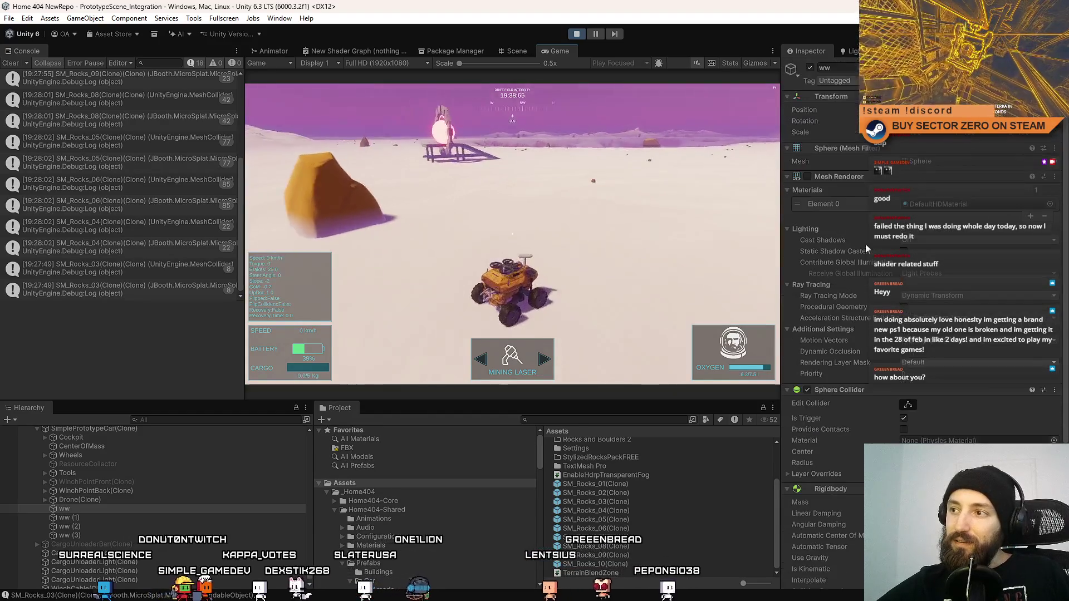
click(810, 179)
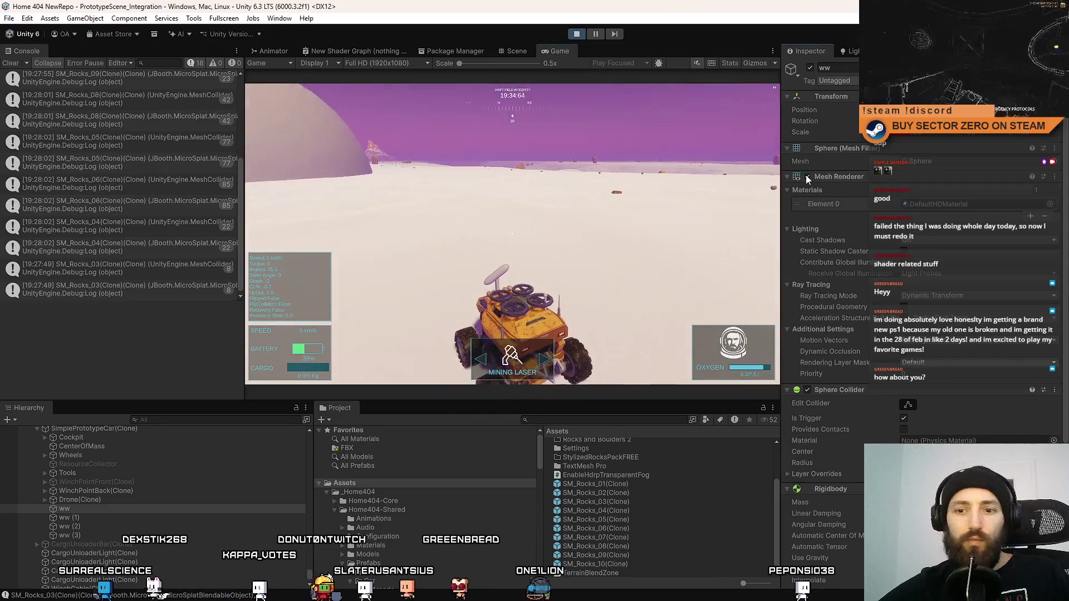
click(808, 177)
click(82, 507)
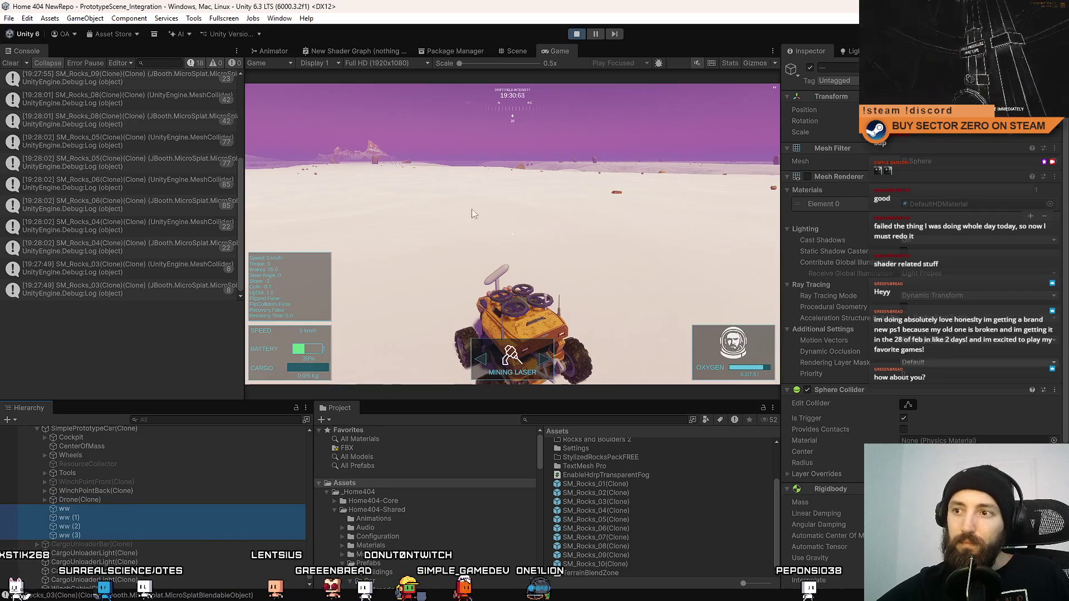
click(594, 36)
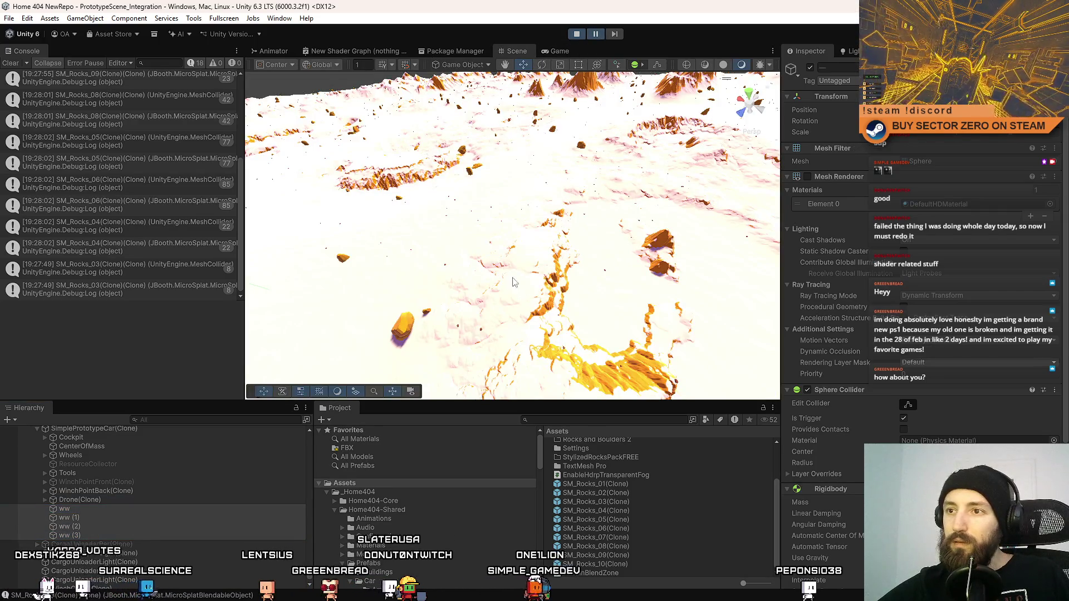
Select ww through ww (3) and drag them under SimplePrototypeCar(Clone) above Cockpit
double_click(93, 509)
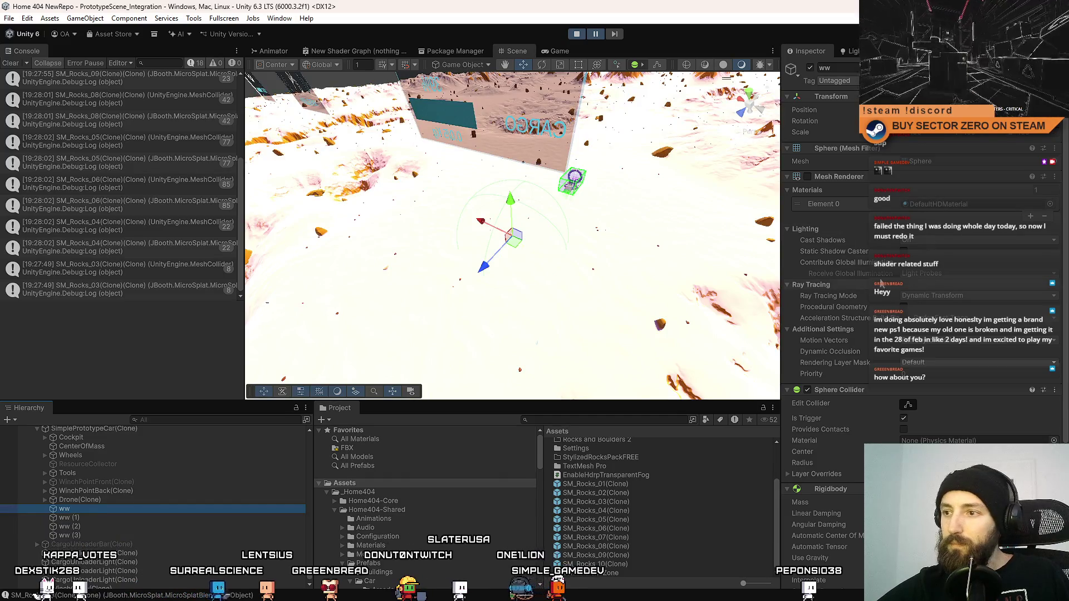
key(Down)
key(Down)
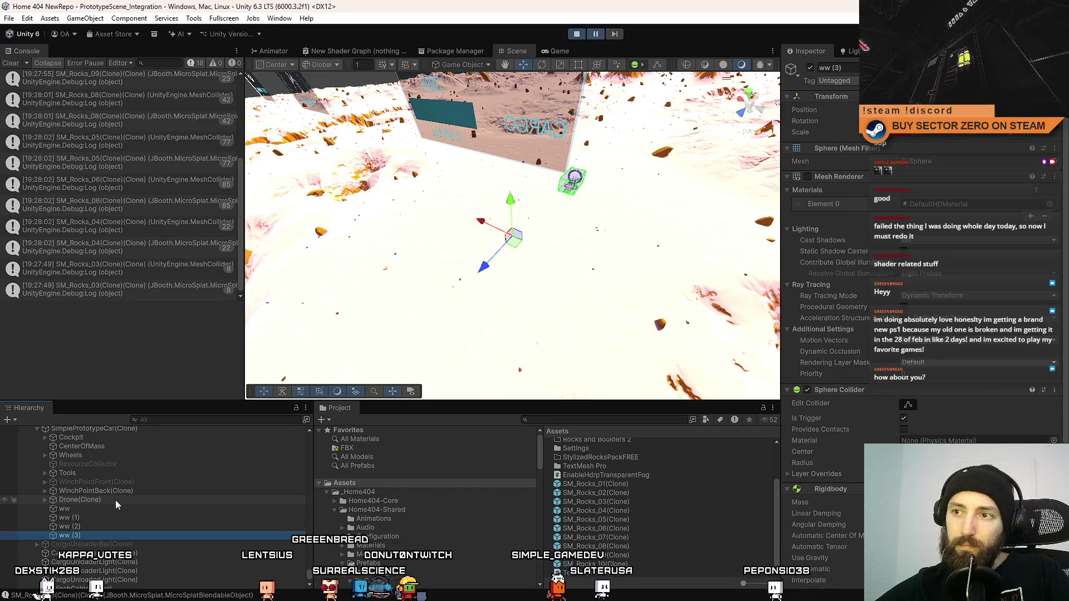
click(103, 509)
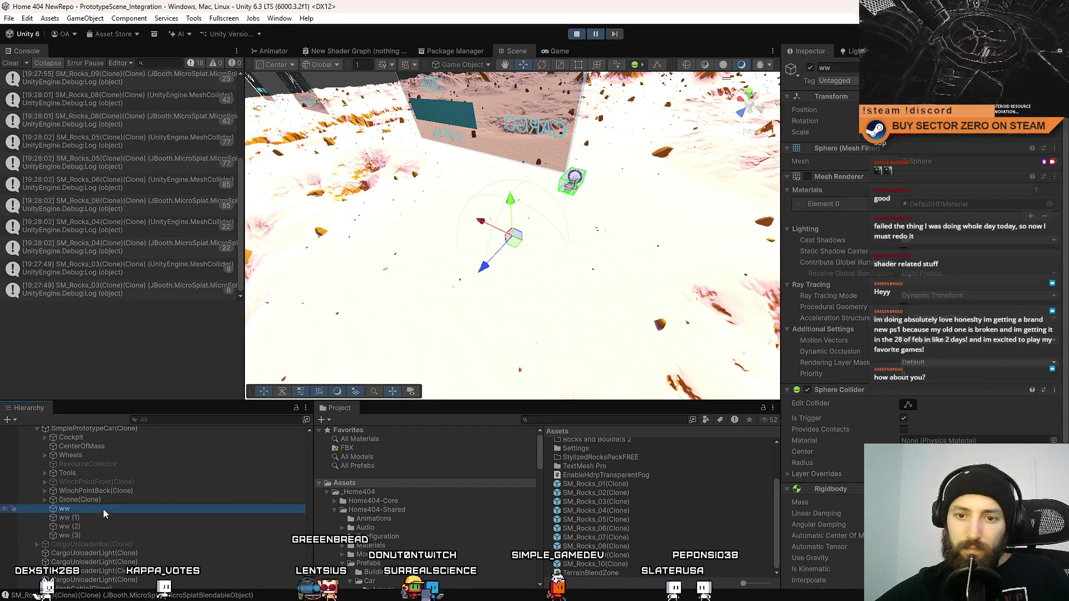
shift+click(89, 534)
scroll(132, 526, up, 3)
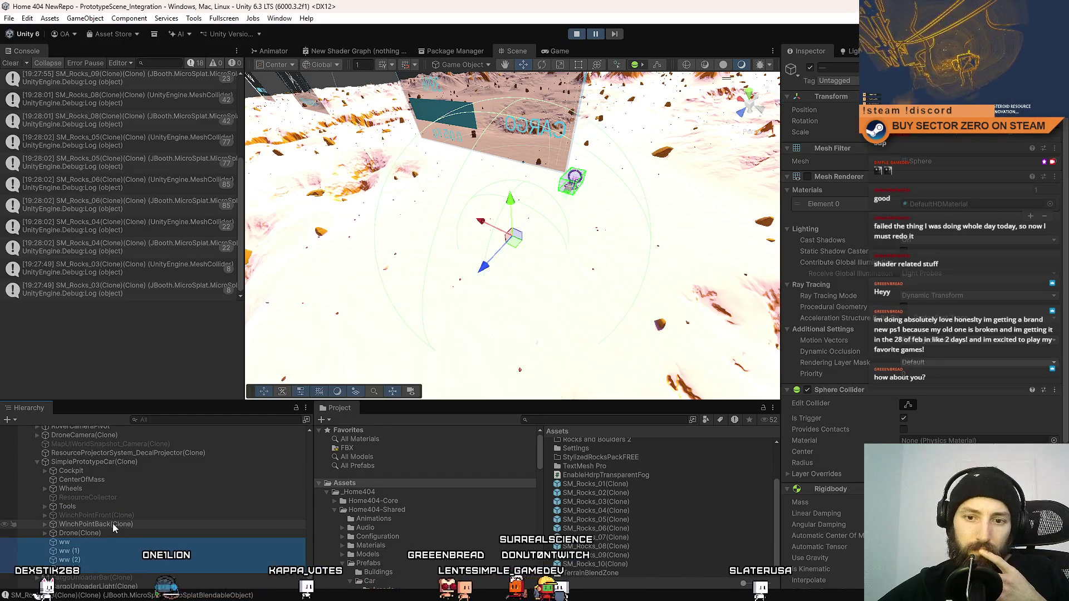
drag(109, 470, 118, 467)
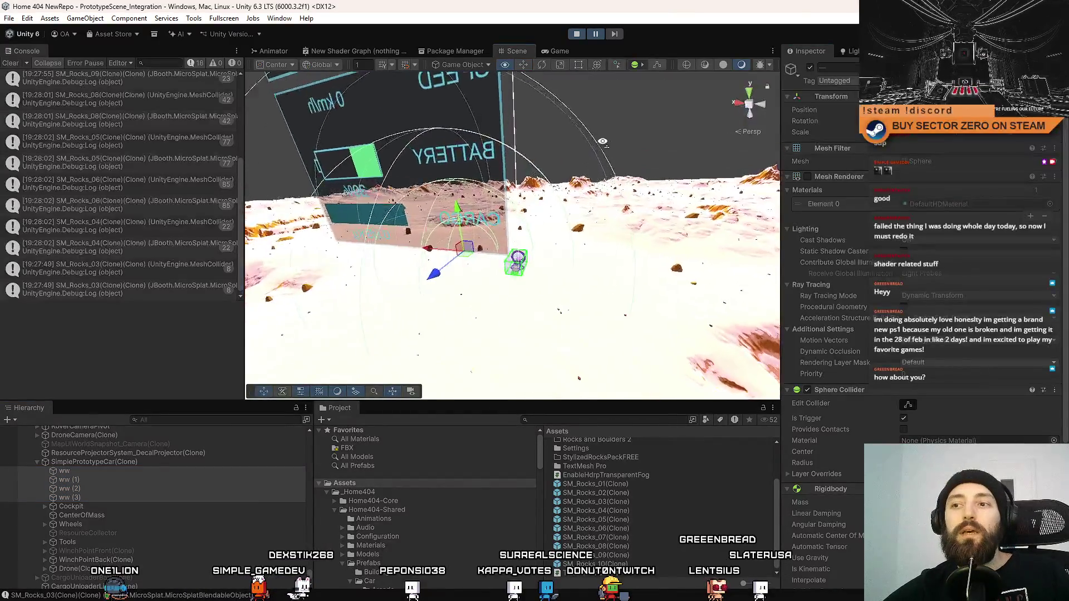
click(595, 35)
Resume play and drive the rover away from the platform in fullscreen
click(595, 36)
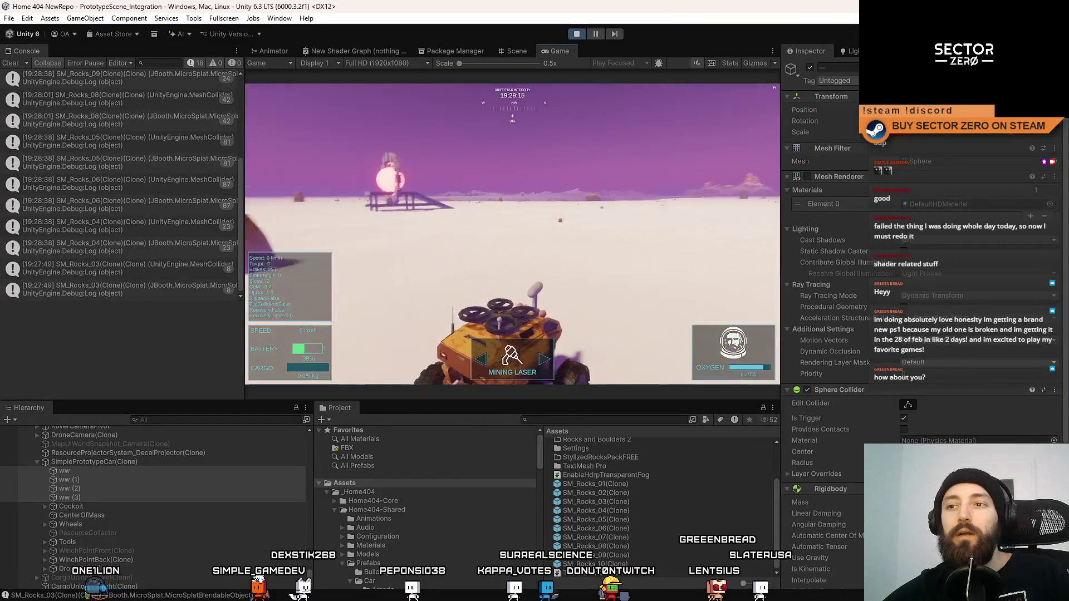
key(w)
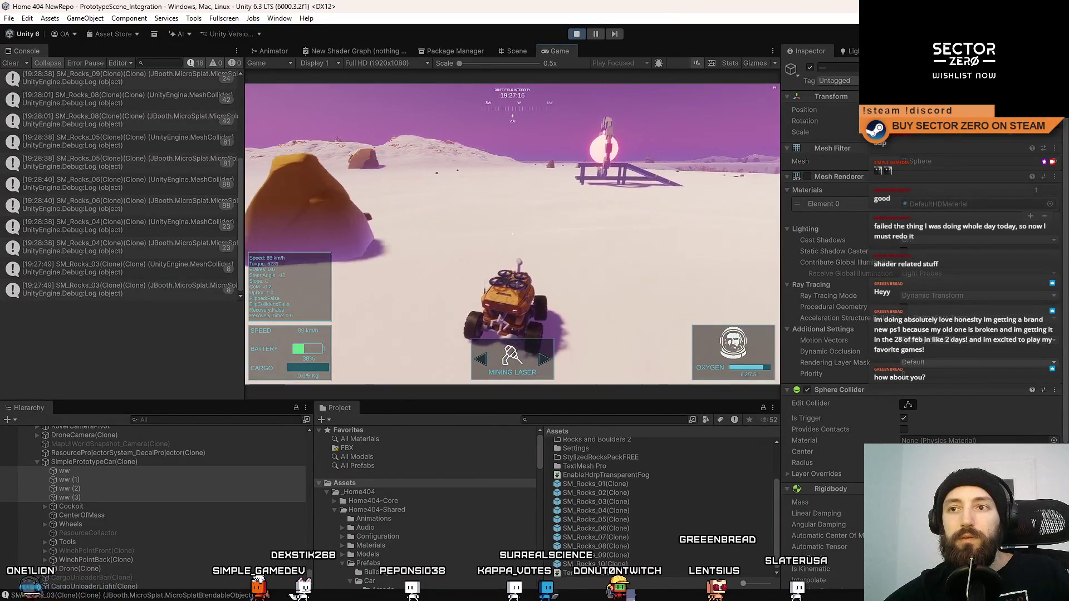
key(a)
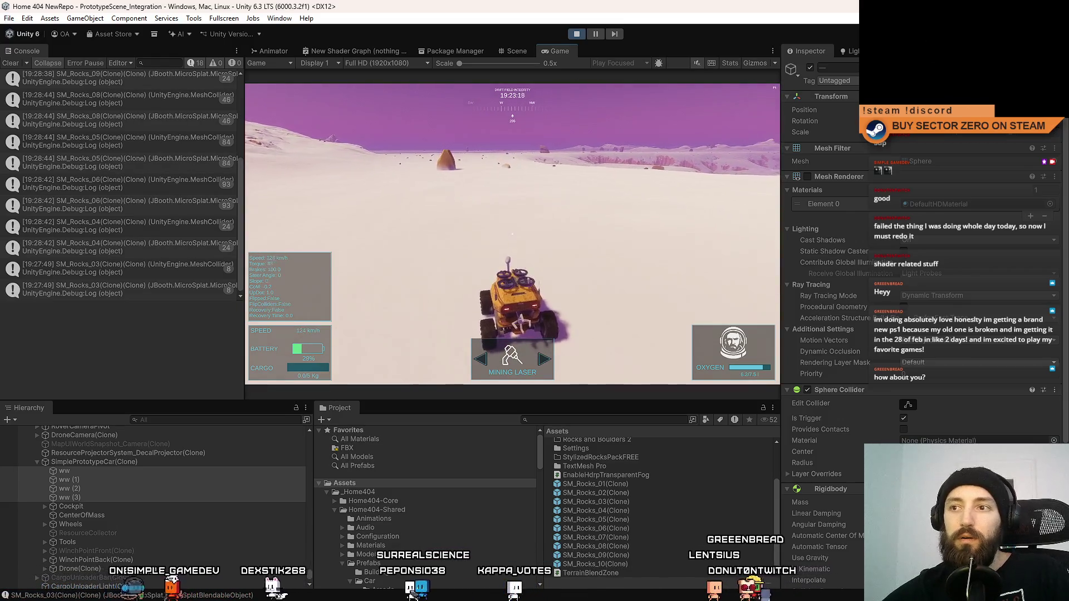
key(F10)
Steer and brake the rover across the snow to the large rock, then exit fullscreen
key(a)
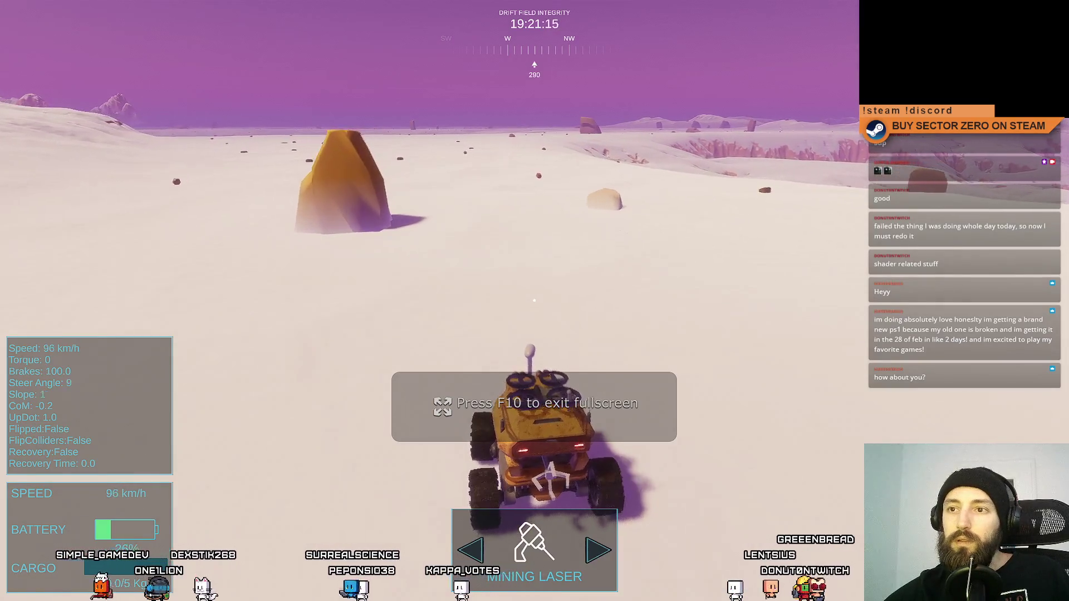
key(space)
key(w)
key(a)
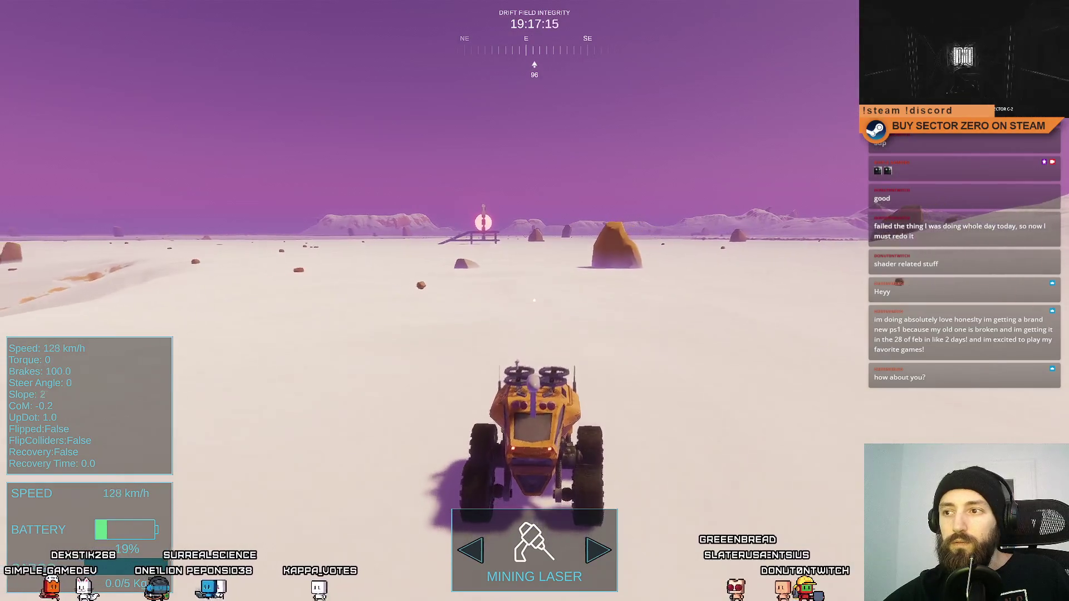
key(space)
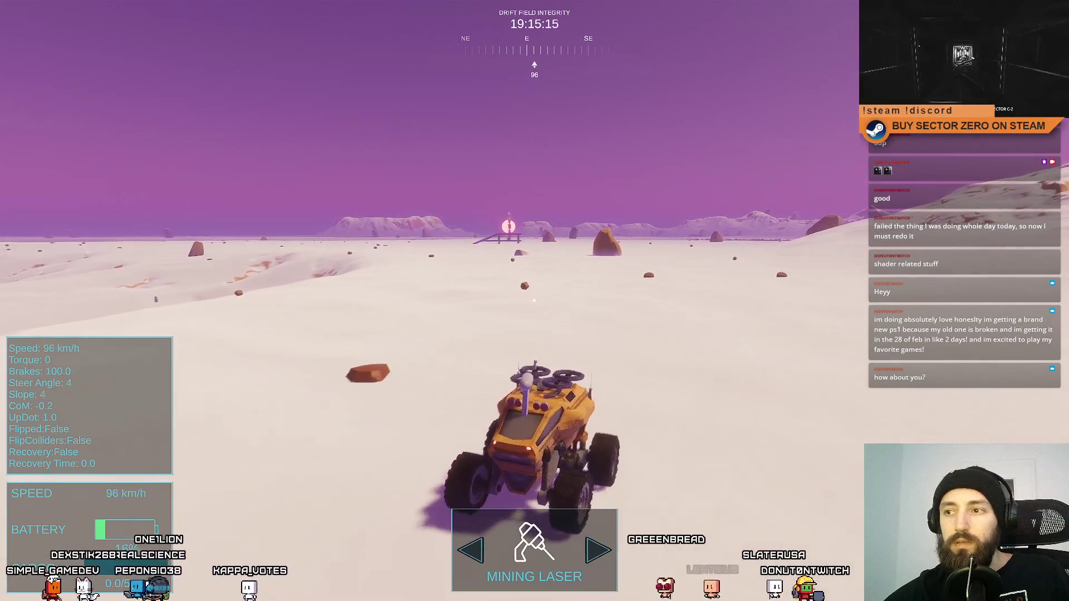
key(a)
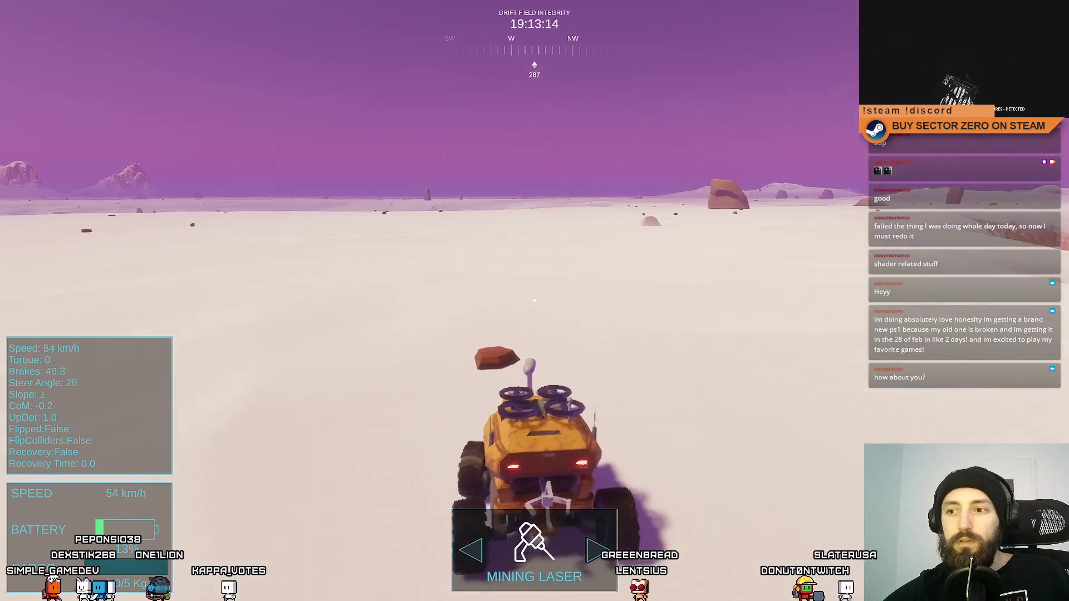
key(d)
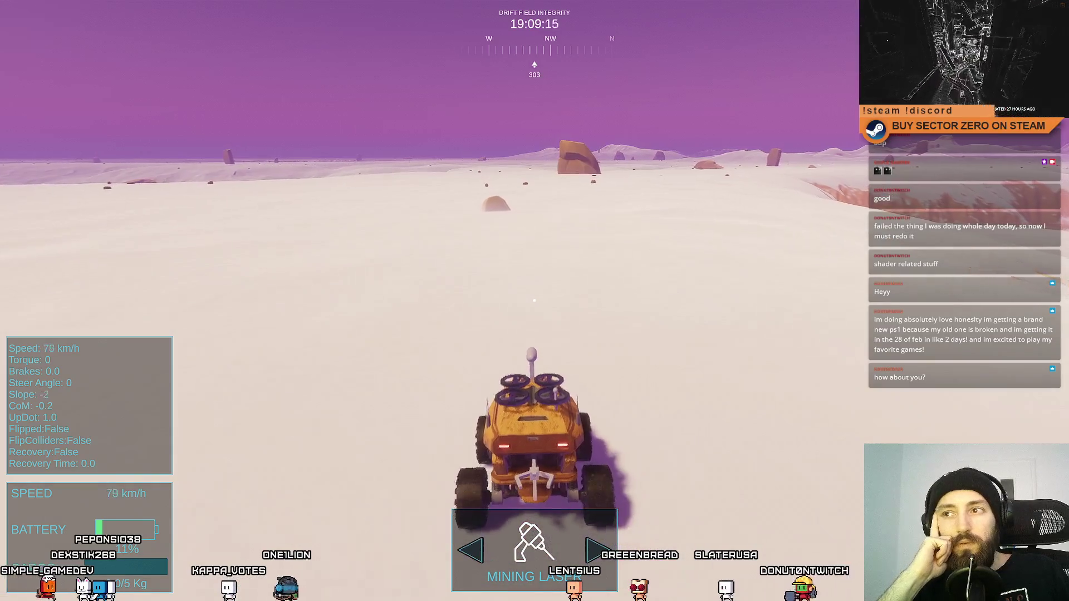
key(w)
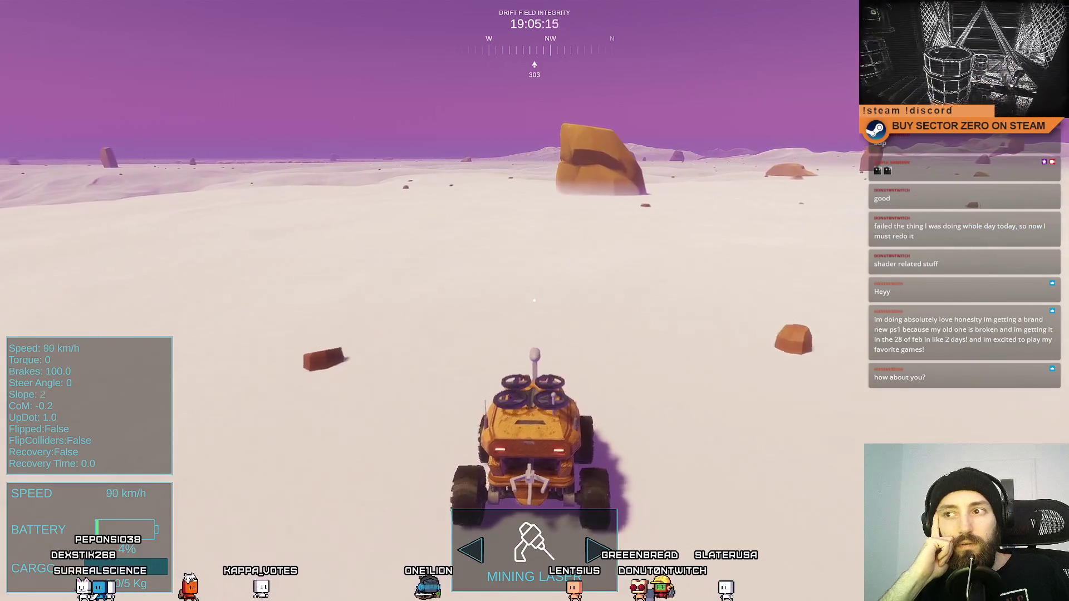
key(d)
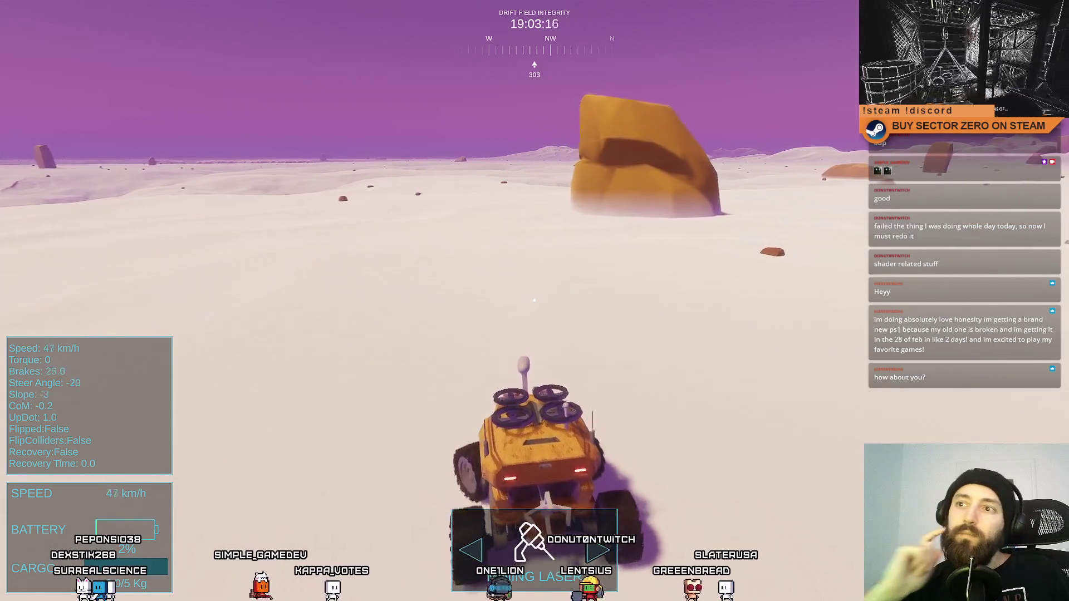
key(F11)
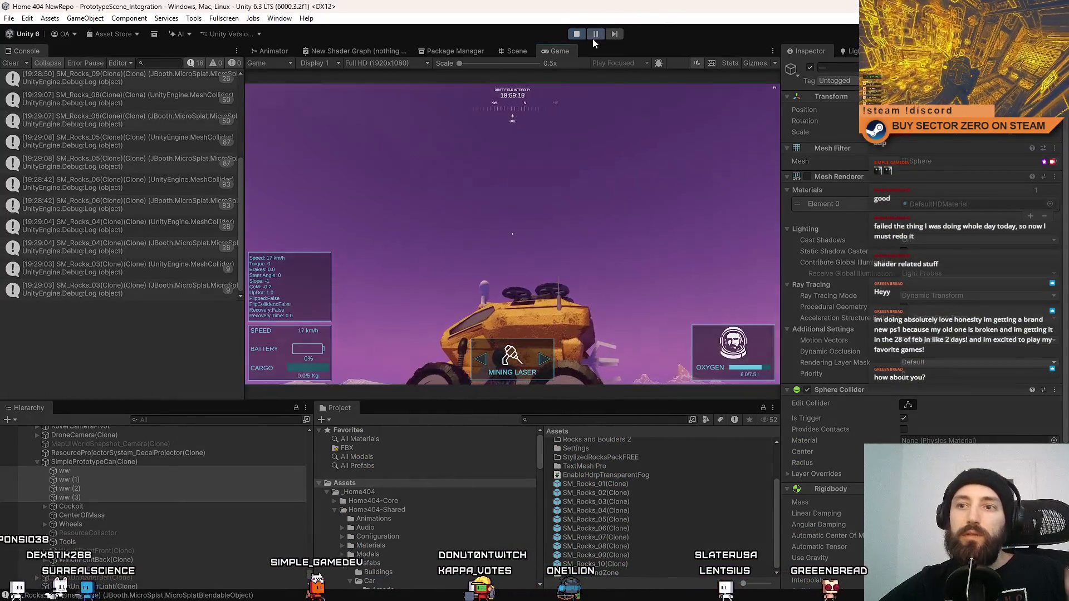
Pause, switch to the Scene view and cycle through the ww, ww (1) and ww (2) spheres
click(595, 35)
click(513, 50)
click(85, 477)
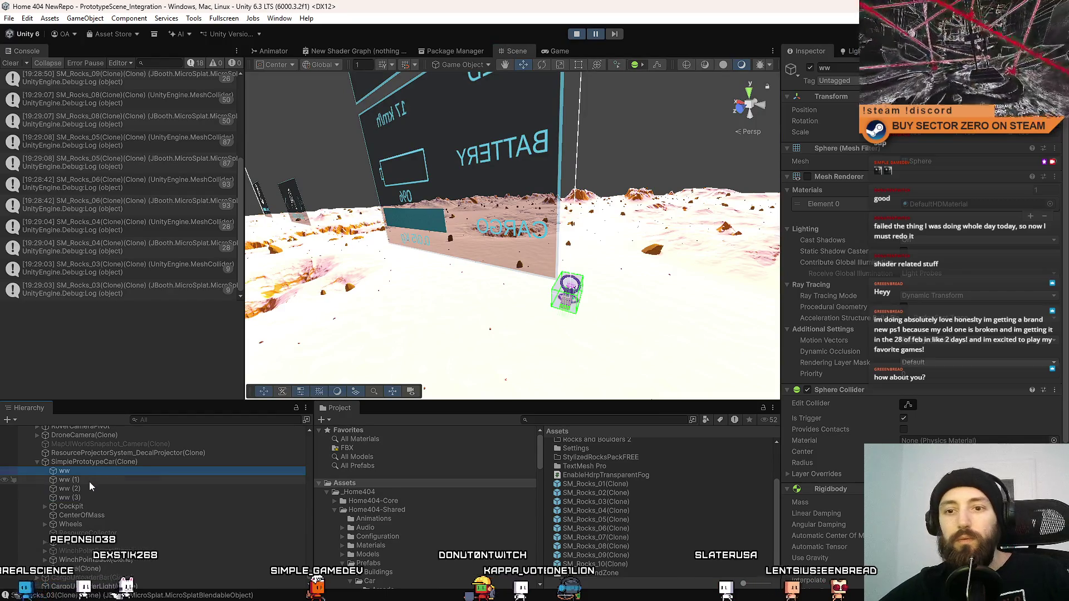
click(103, 470)
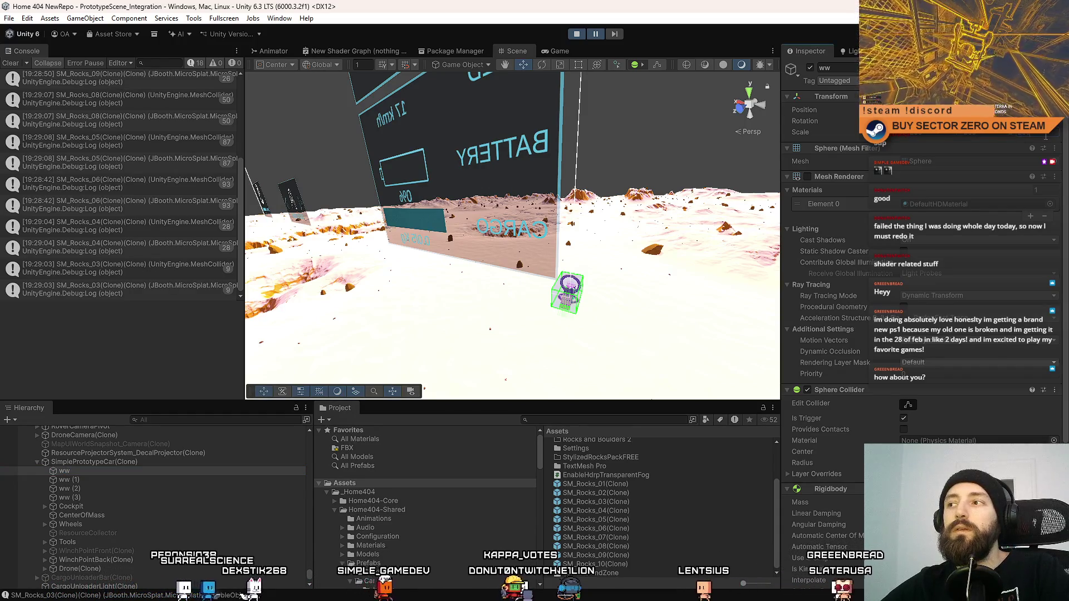
click(89, 481)
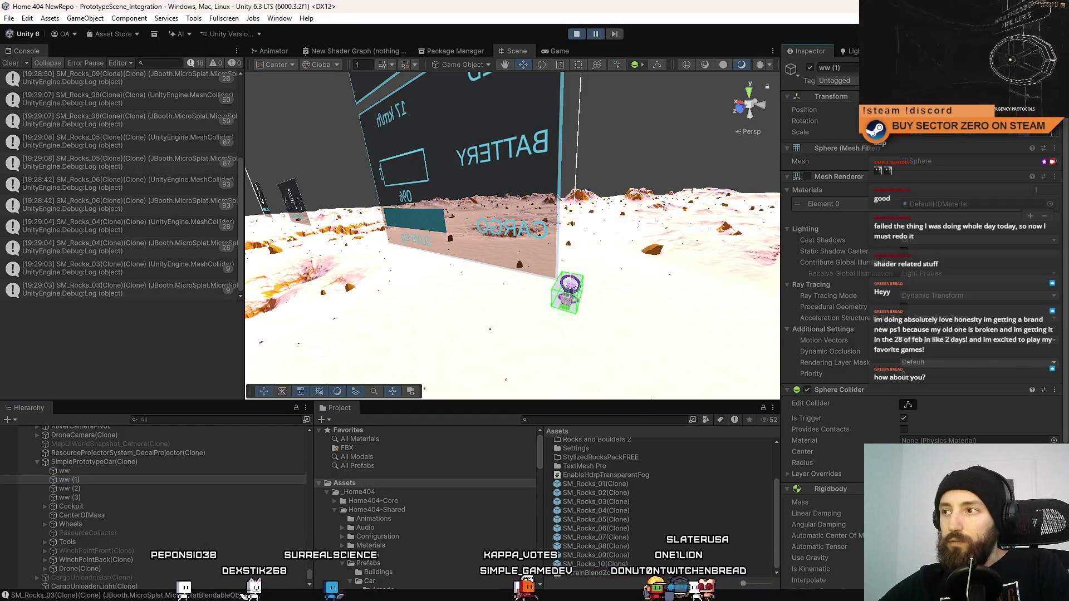
click(113, 482)
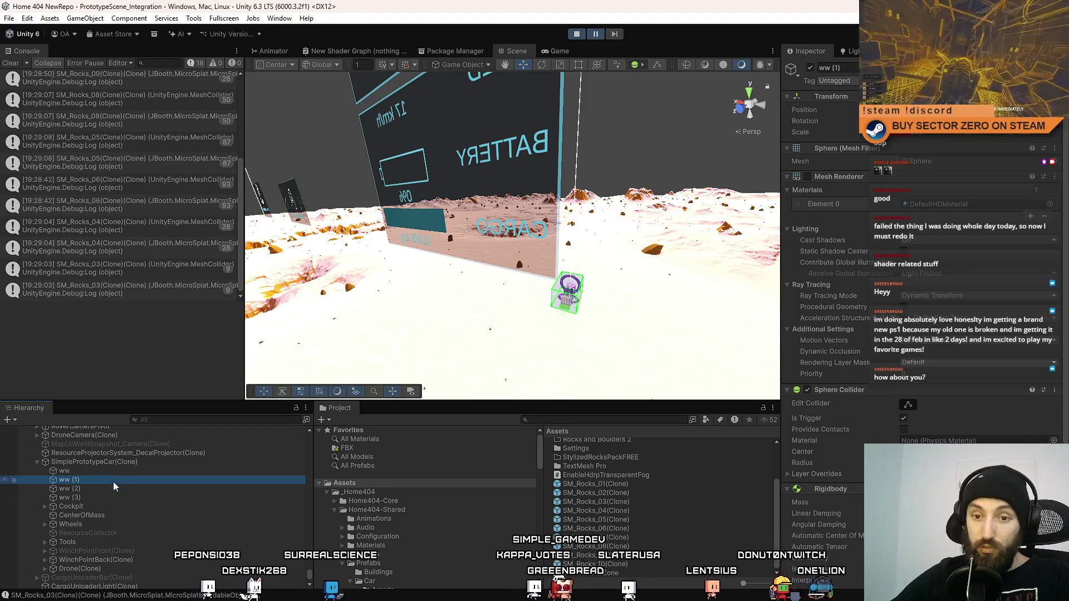
click(86, 488)
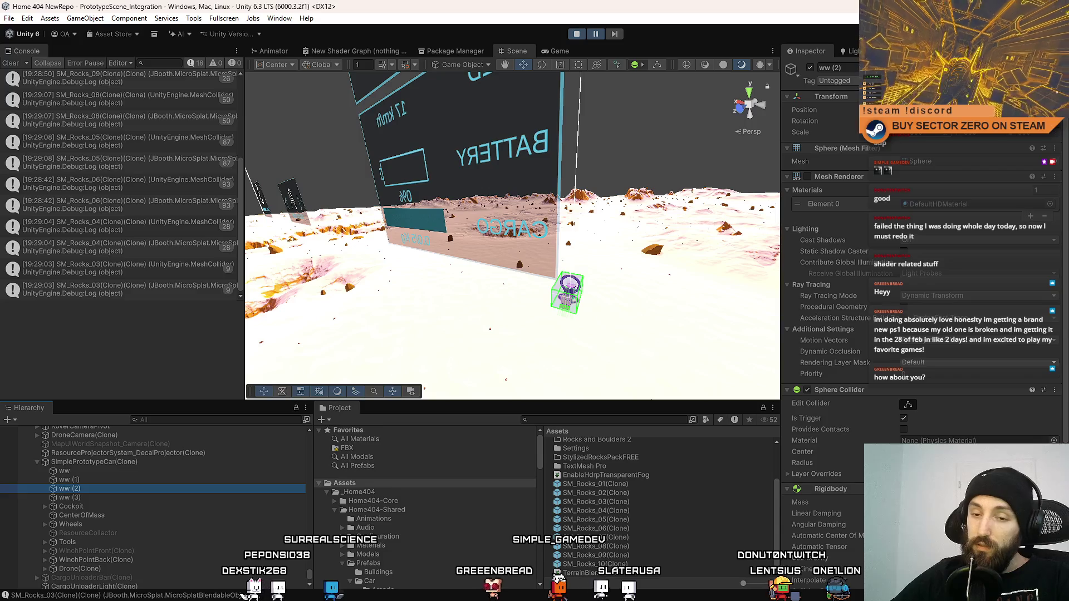
click(112, 479)
click(101, 486)
click(110, 478)
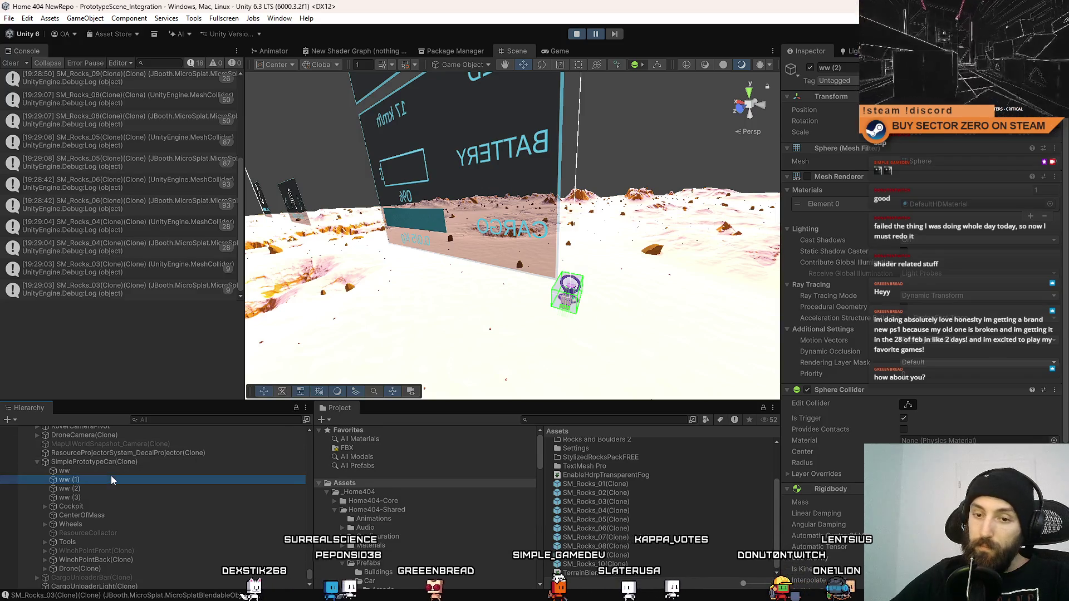
click(115, 471)
click(105, 478)
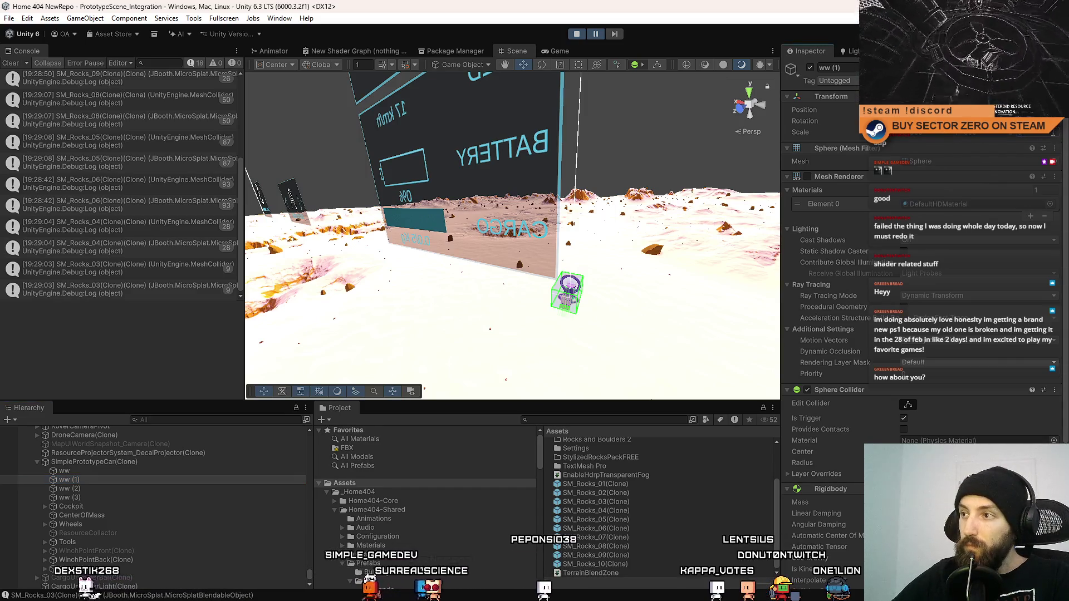
Check ww (2)'s scale, clear the console, frame ww (3) and return to the Game view
click(128, 488)
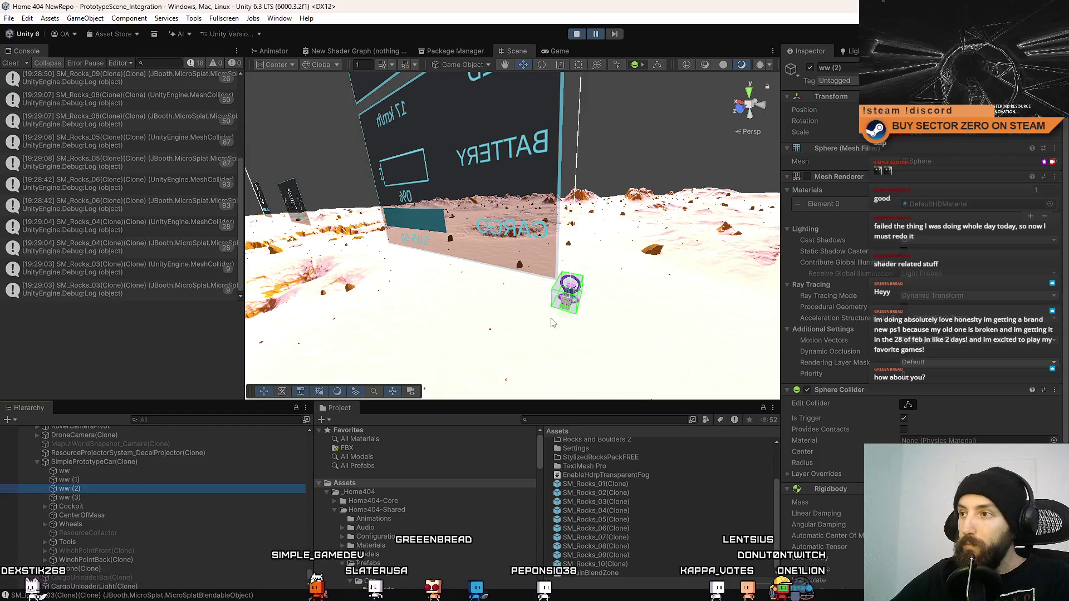
click(934, 136)
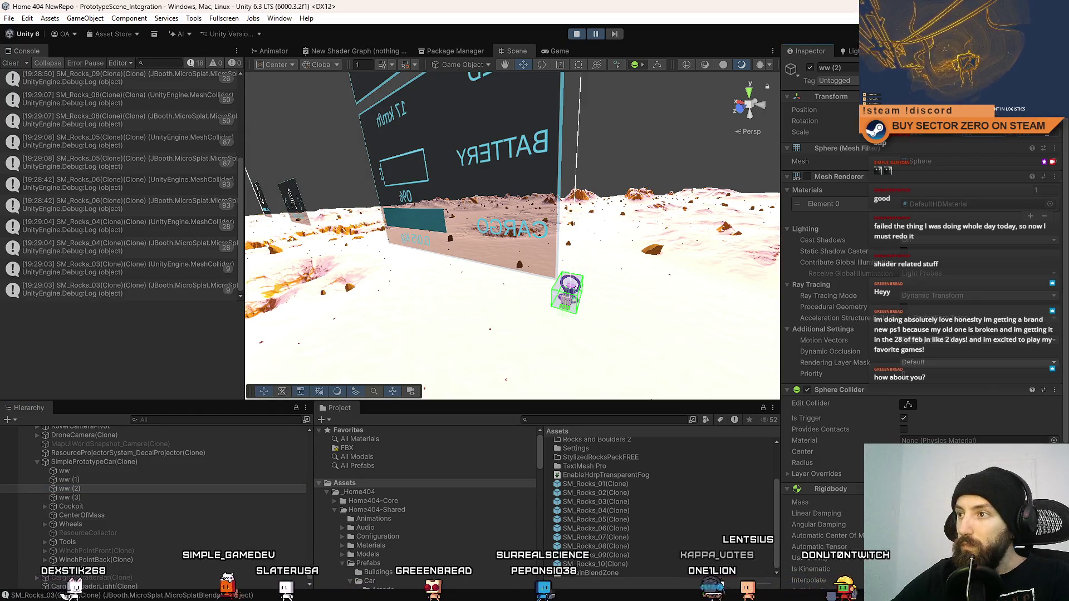
click(295, 498)
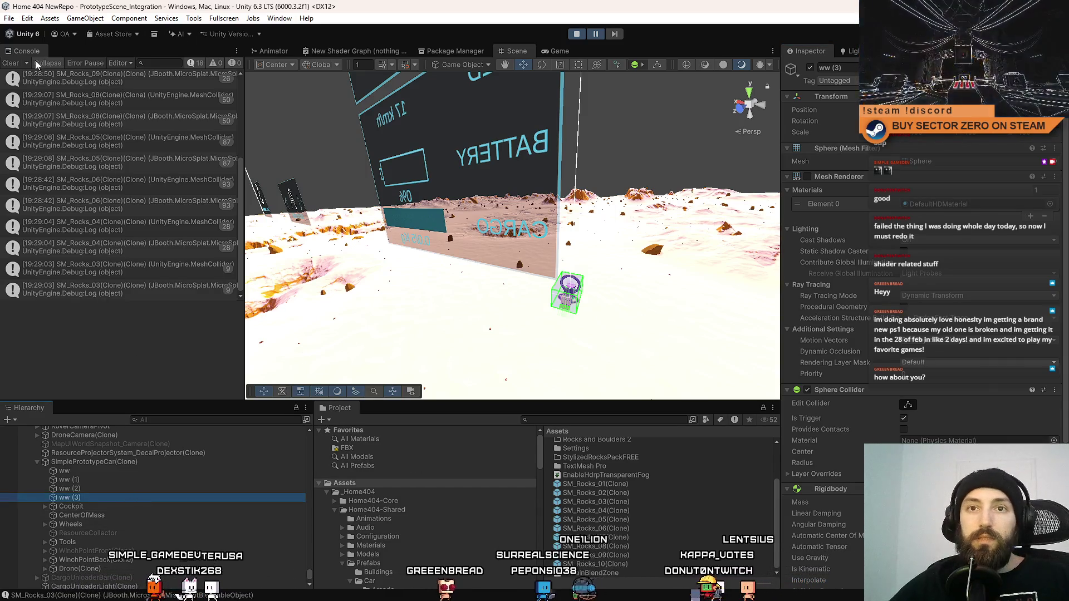
click(10, 64)
drag(566, 180, 42, 553)
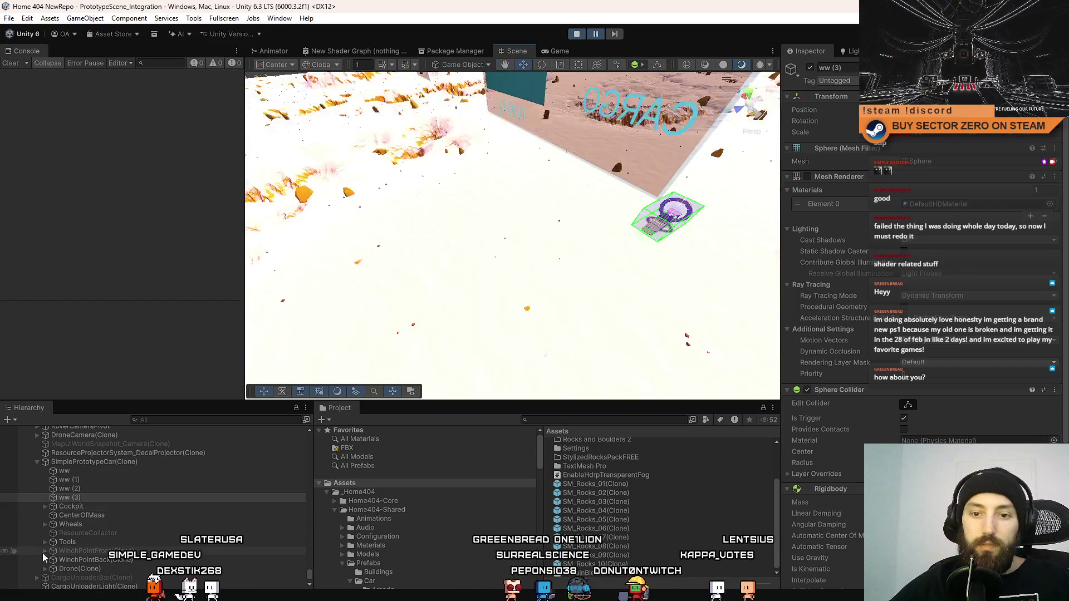
double_click(98, 499)
mouse_move(535, 219)
mouse_down()
mouse_move(585, 214)
mouse_move(523, 218)
mouse_up()
click(571, 51)
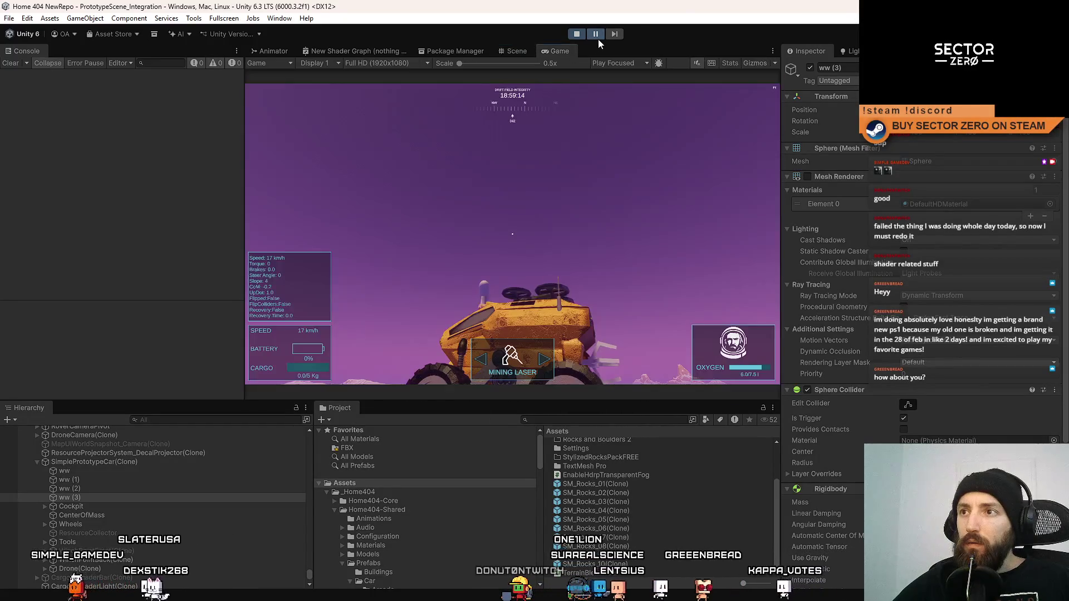
Drive the rover fullscreen up the tunnel ramp and through the portal onto the snow, then exit fullscreen
key(w)
key(a)
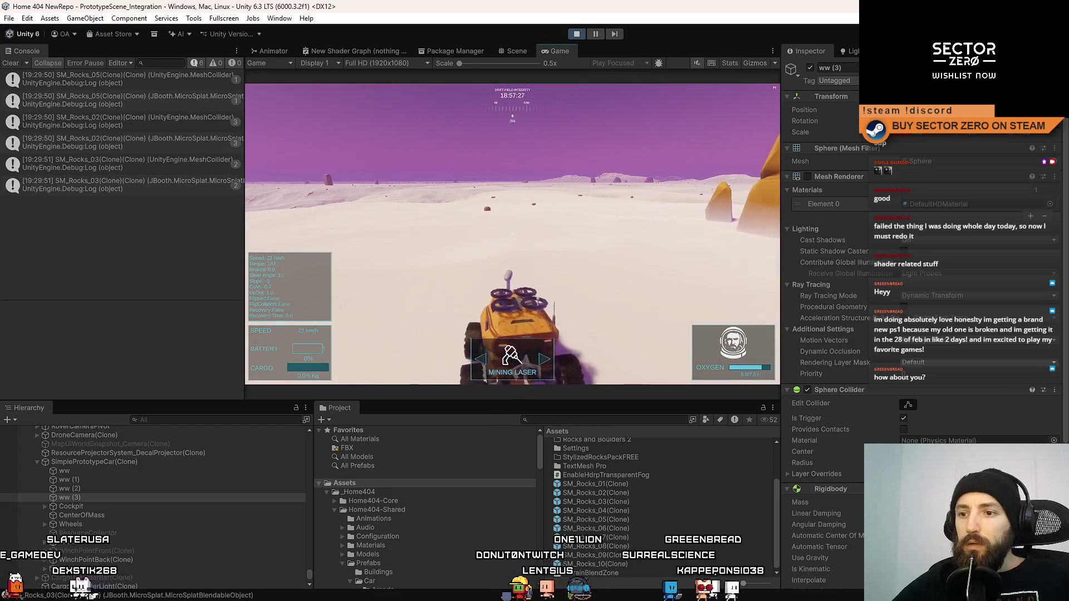
key(d)
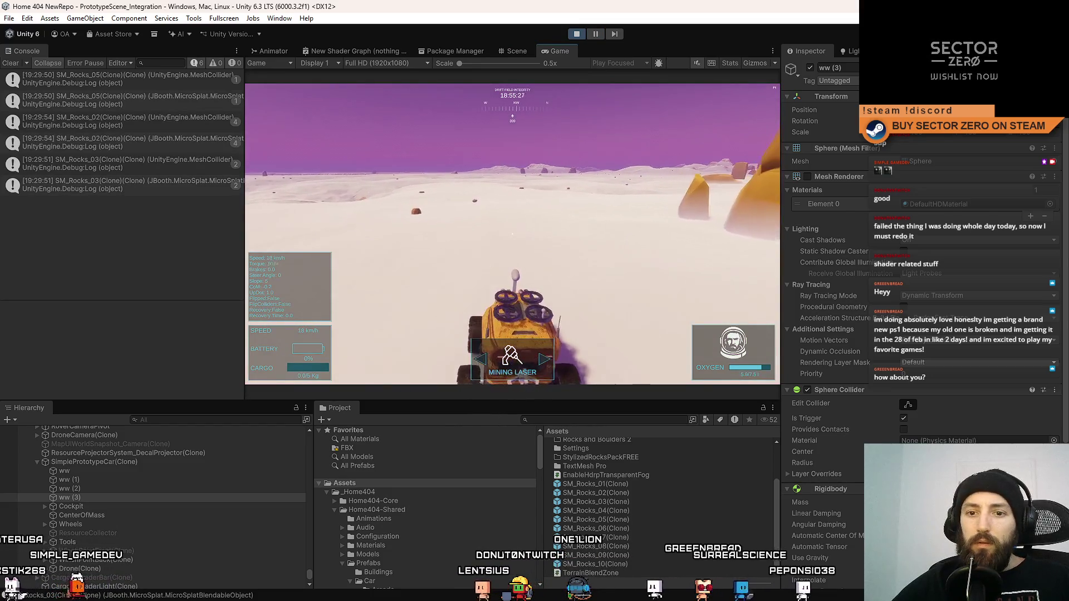
key(F10)
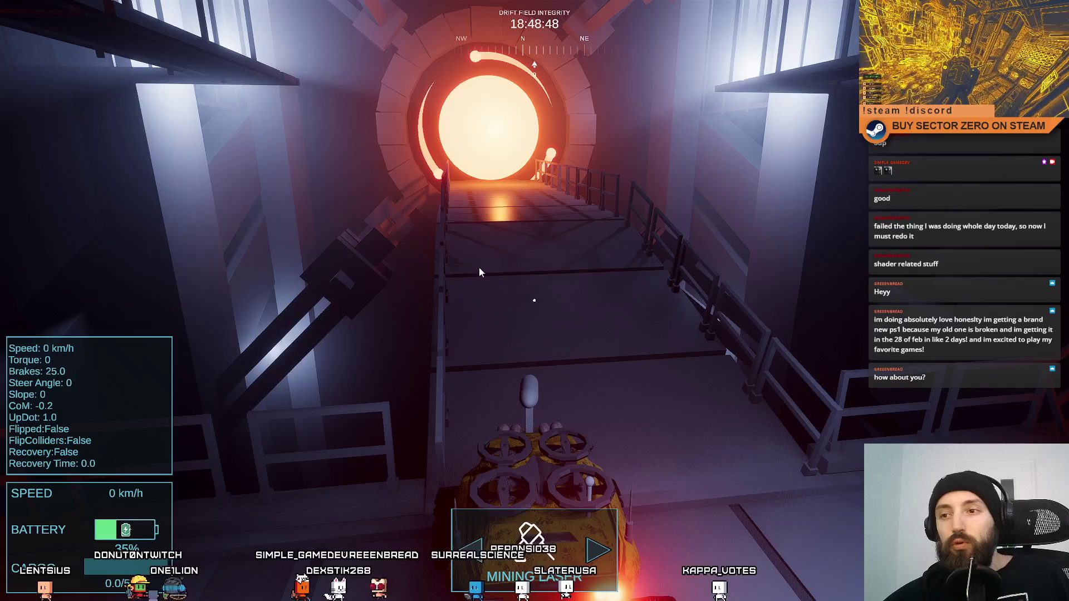
key(w)
key(a)
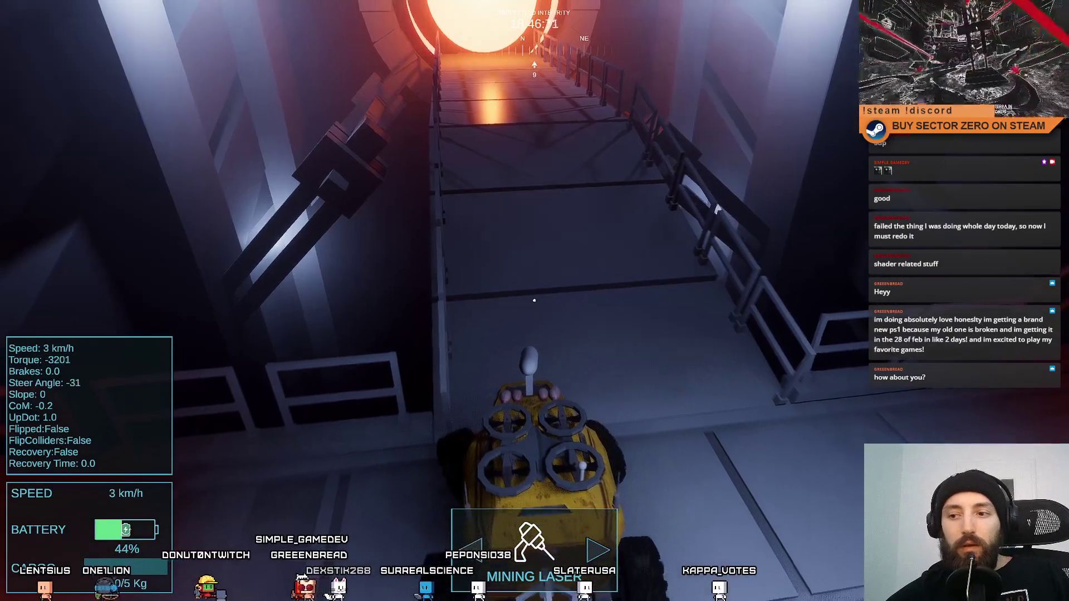
key(w)
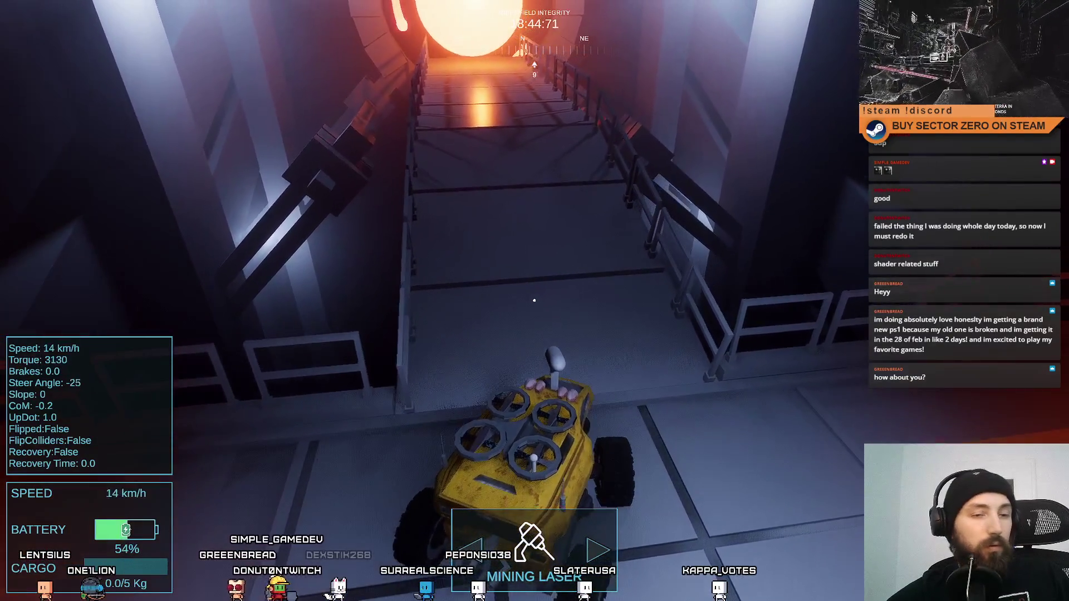
key(d)
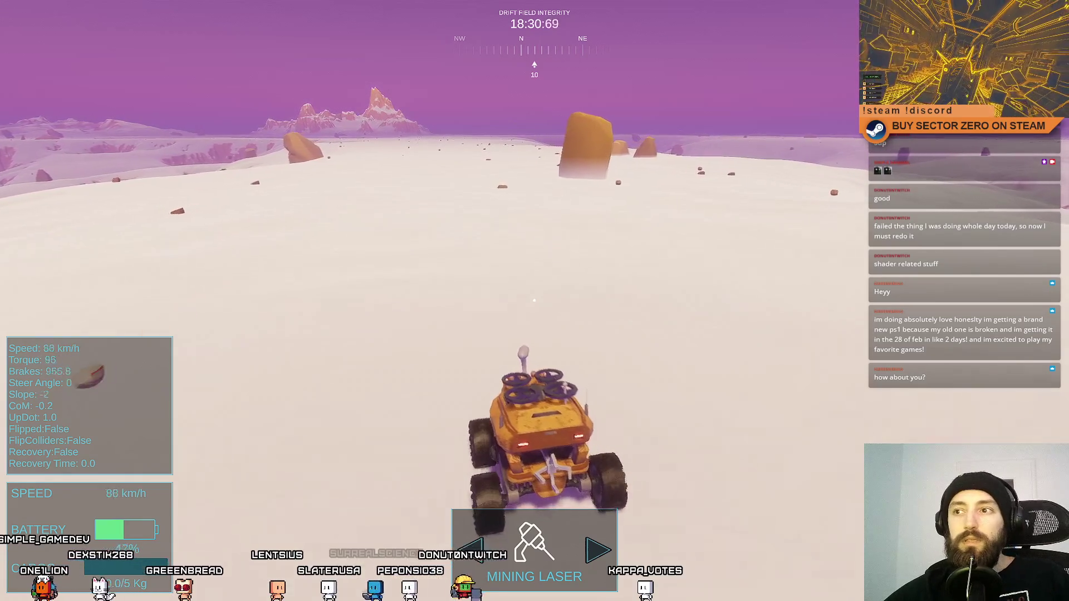
key(F11)
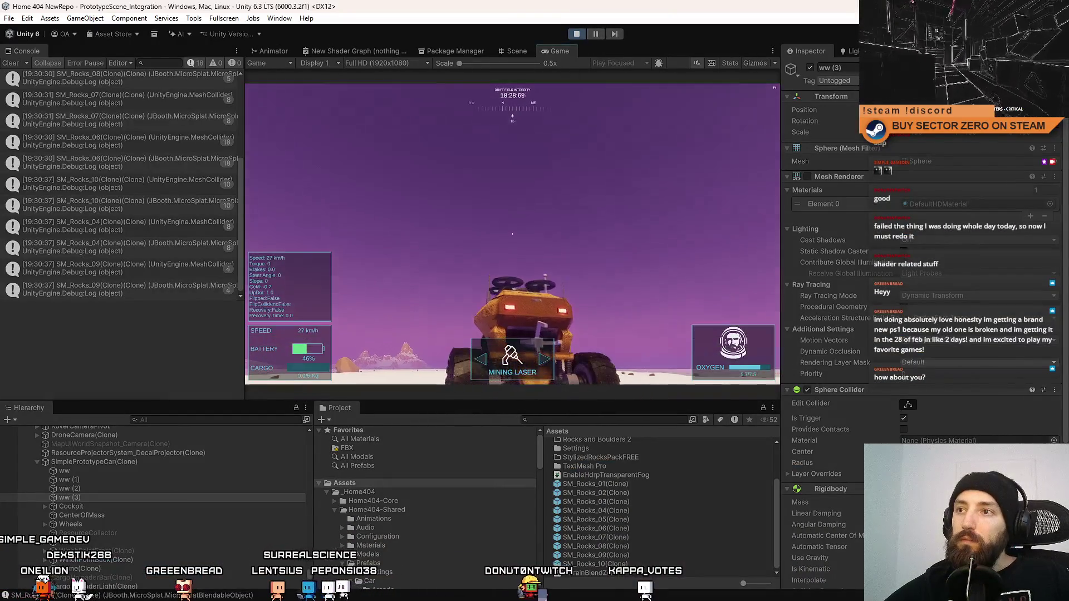
Pause and inspect ww (3)'s Rigidbody and Terrain Blend Zone, then ww (2), ww (1) and ww
click(595, 33)
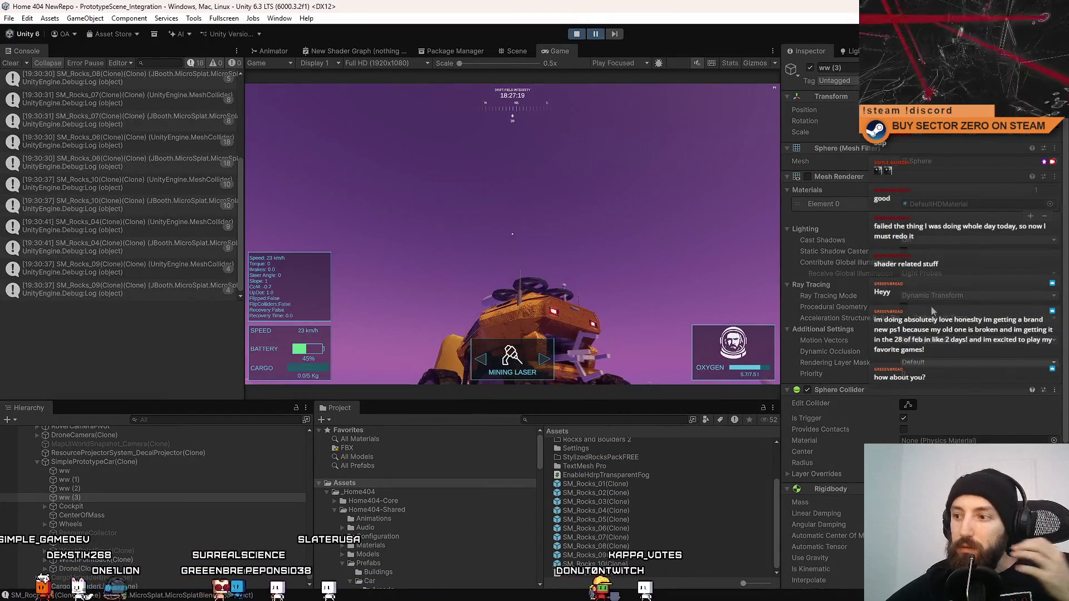
scroll(933, 310, down, 3)
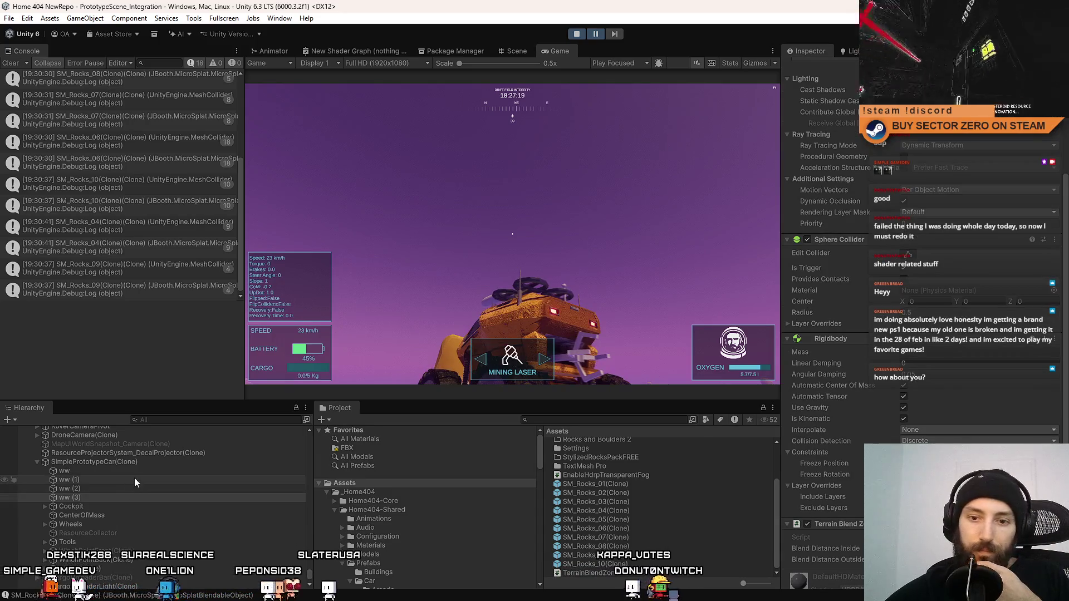
click(126, 497)
scroll(951, 243, up, 2)
scroll(951, 242, up, 2)
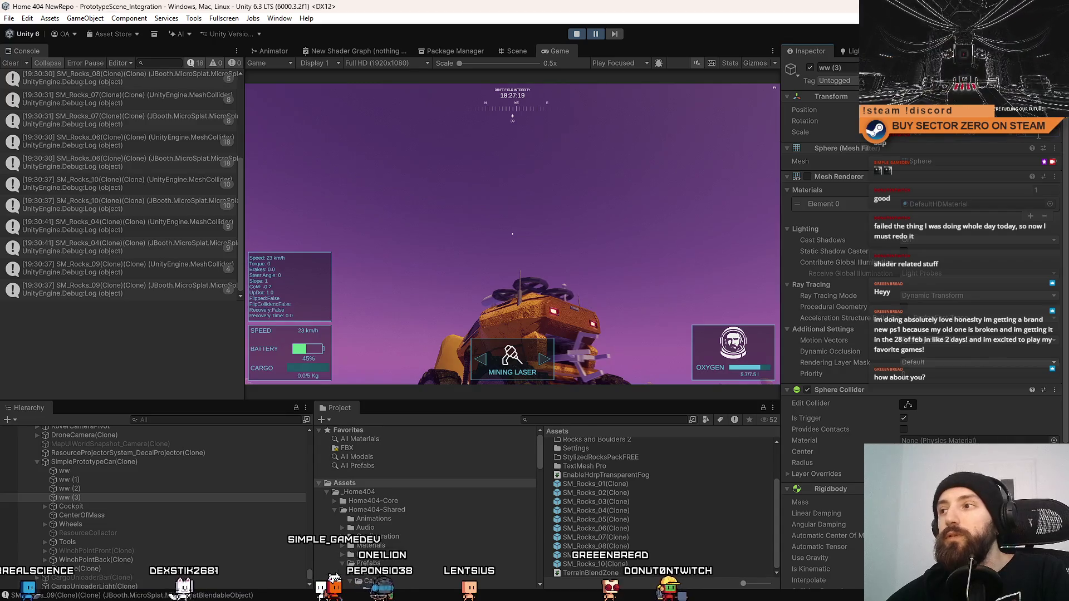
click(69, 488)
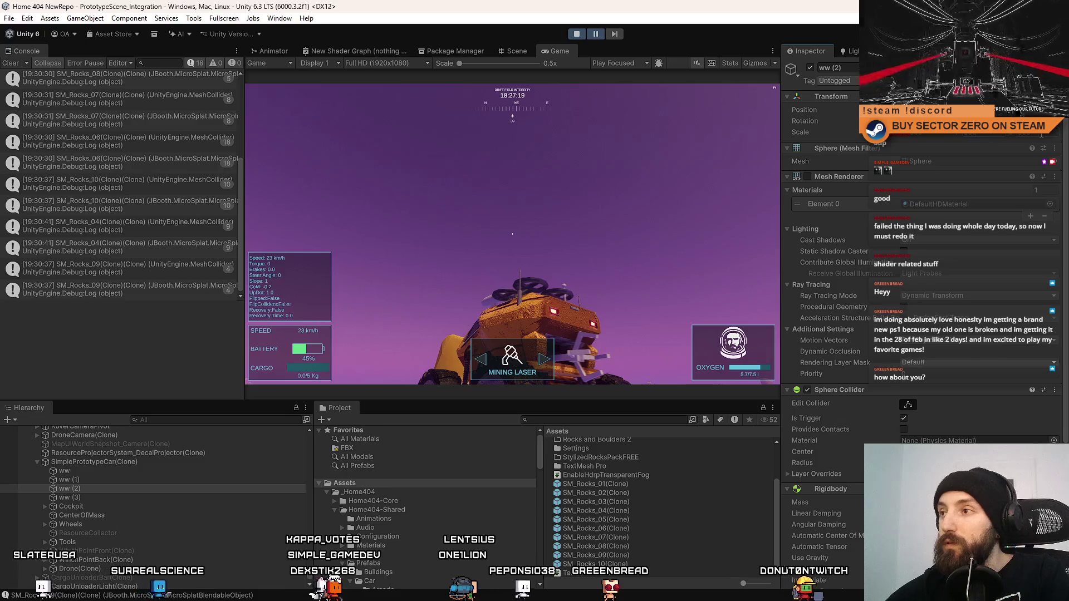
click(108, 480)
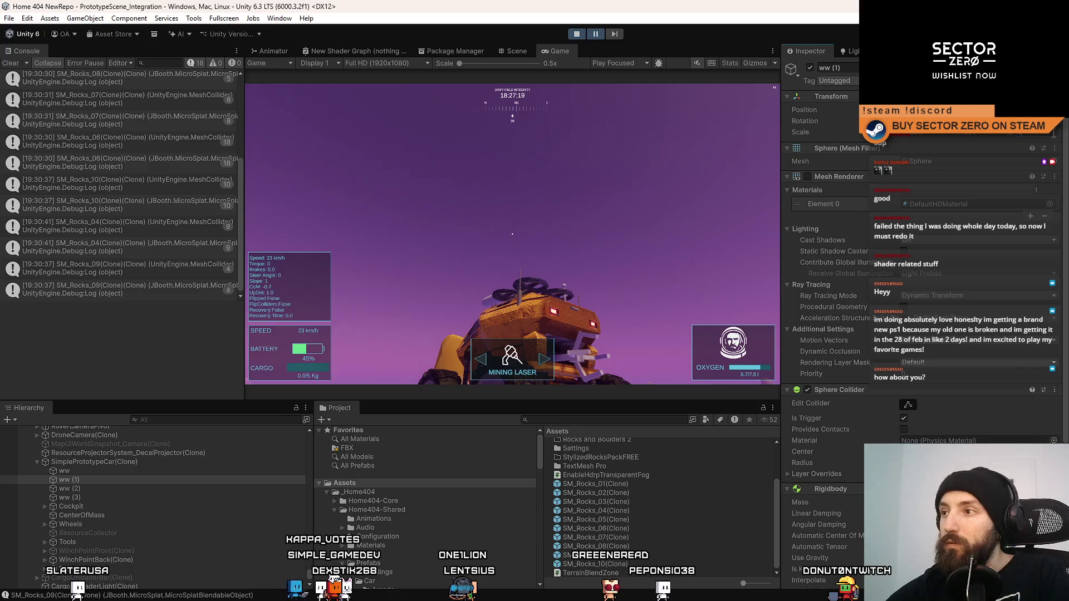
click(137, 472)
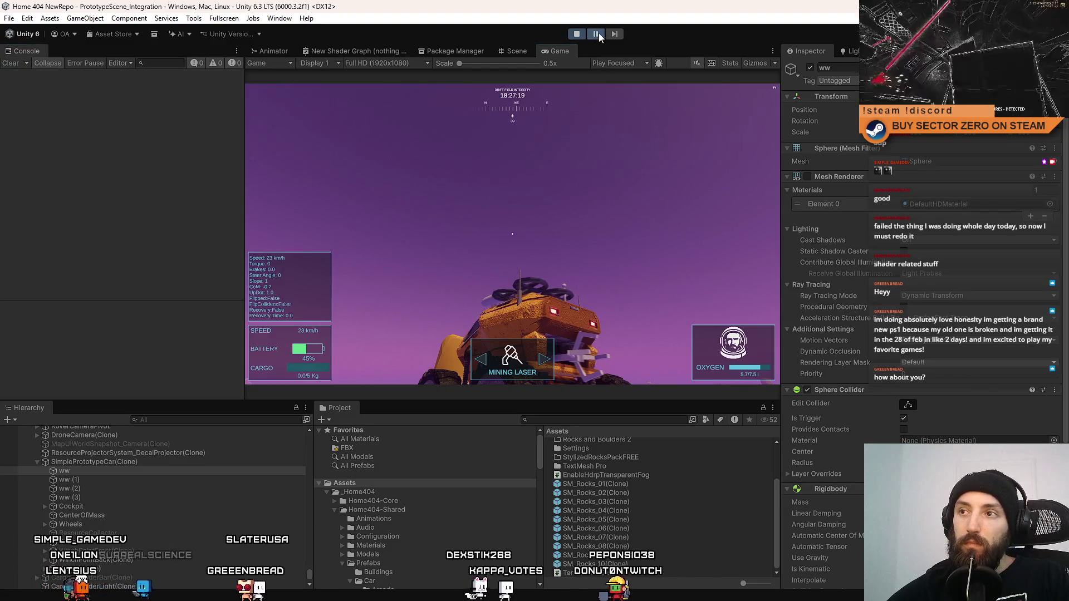
key(F10)
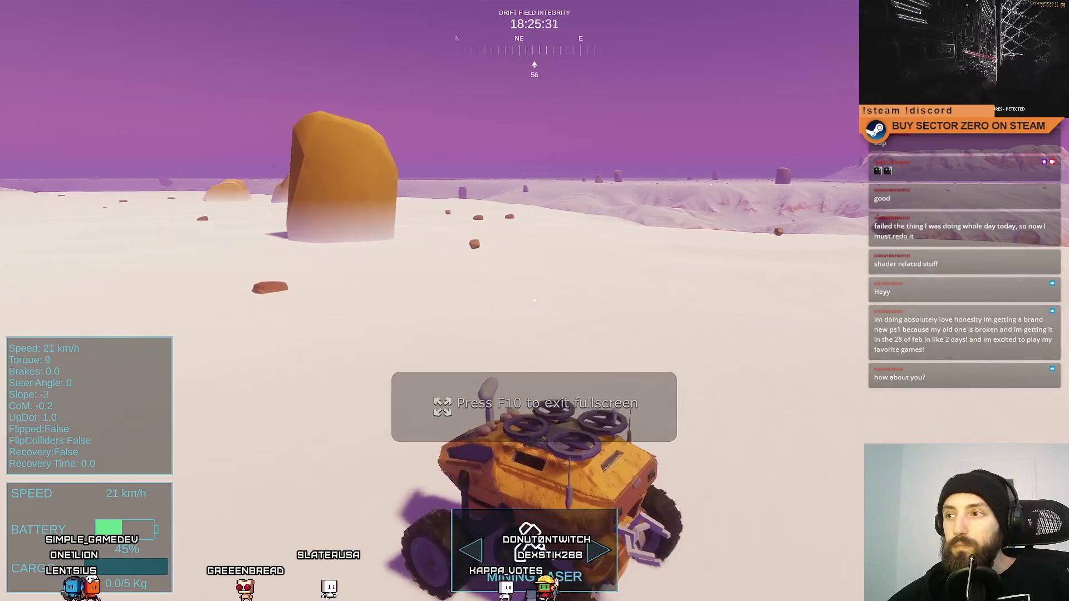
Briefly drive the rover, exit fullscreen and click back into the running game
key(w)
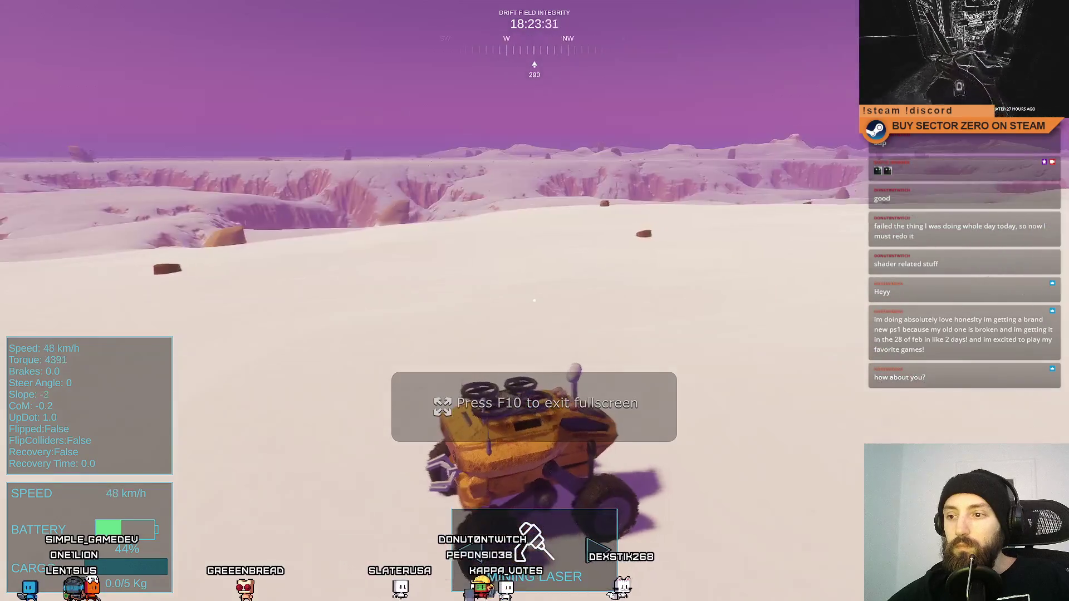
key(F10)
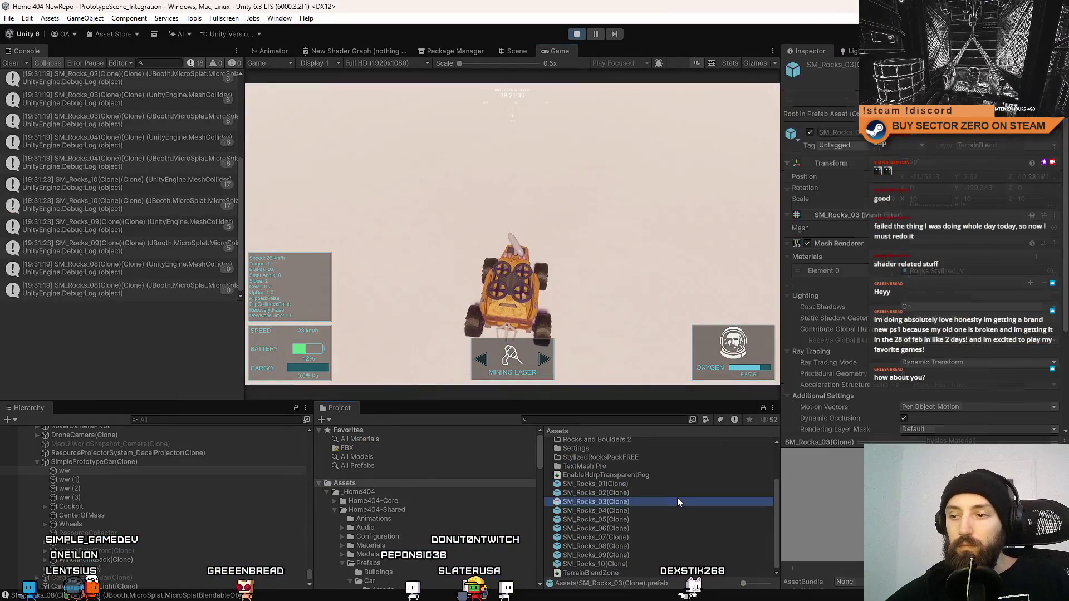
scroll(677, 496, up, 3)
click(613, 302)
Drive fullscreen down the snowy slope, reset the flipped rover with R, then exit fullscreen
key(F10)
key(w)
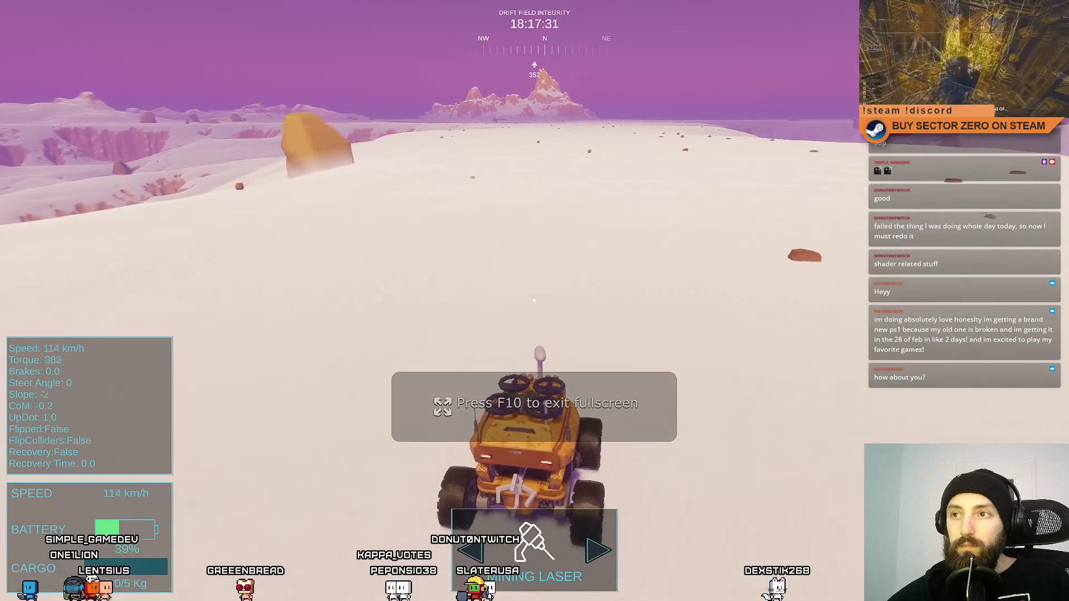
key(d)
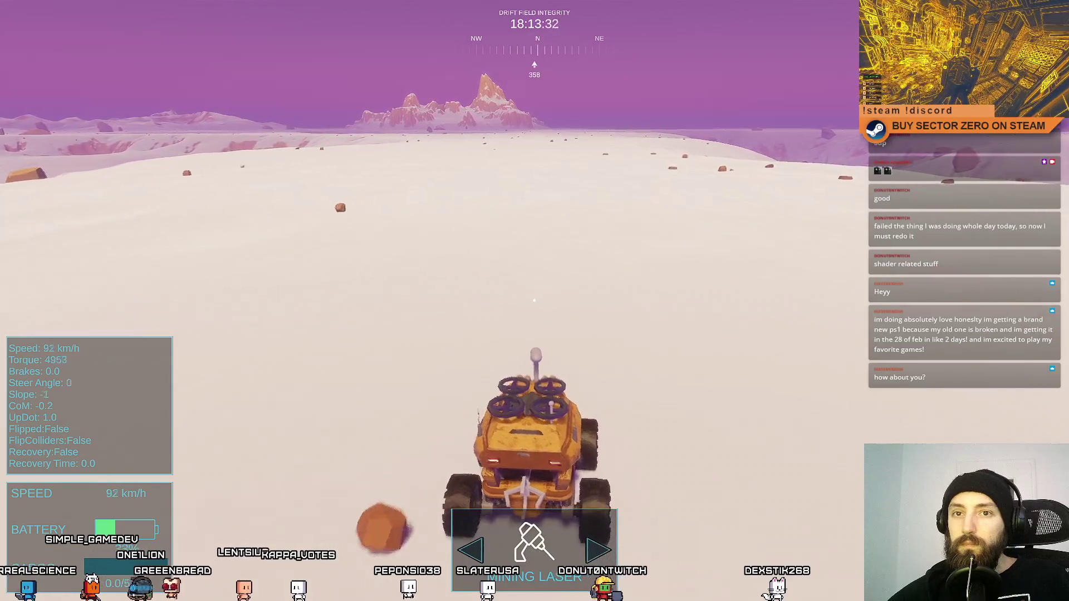
key(a)
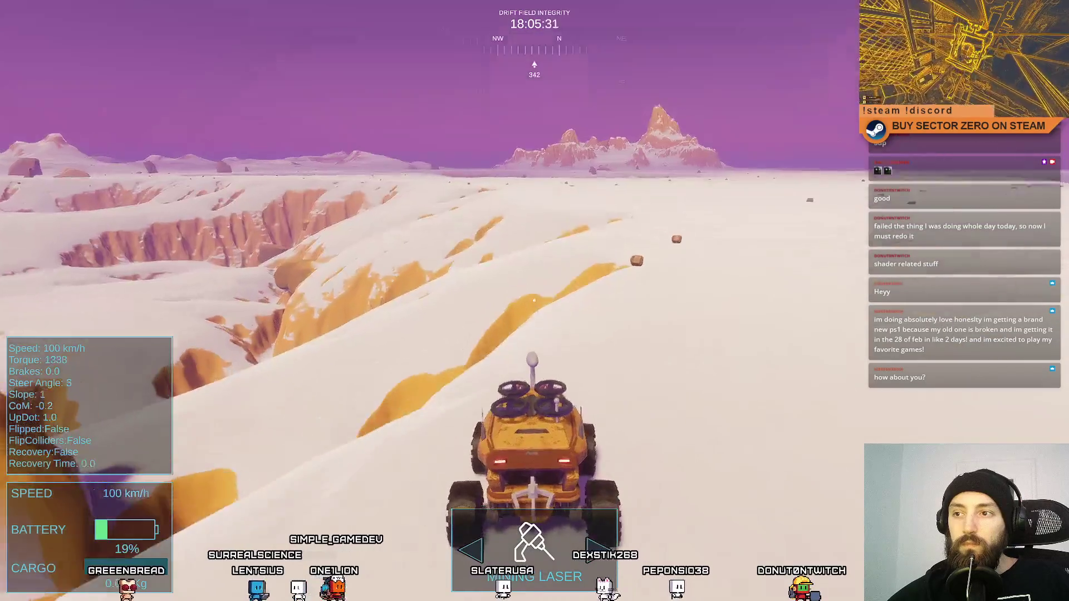
key(d)
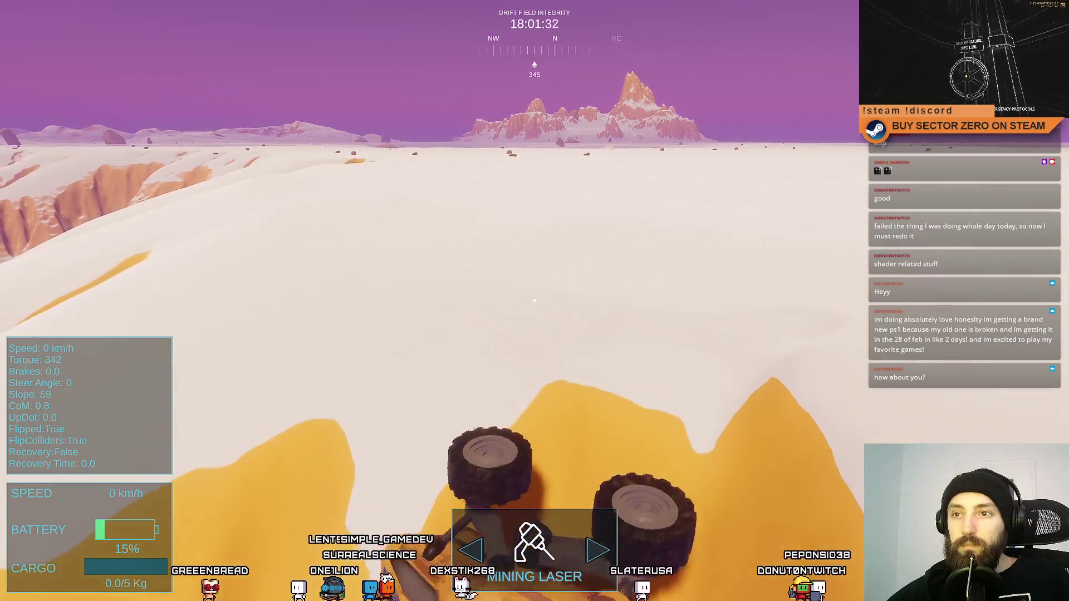
key(a)
key(a)
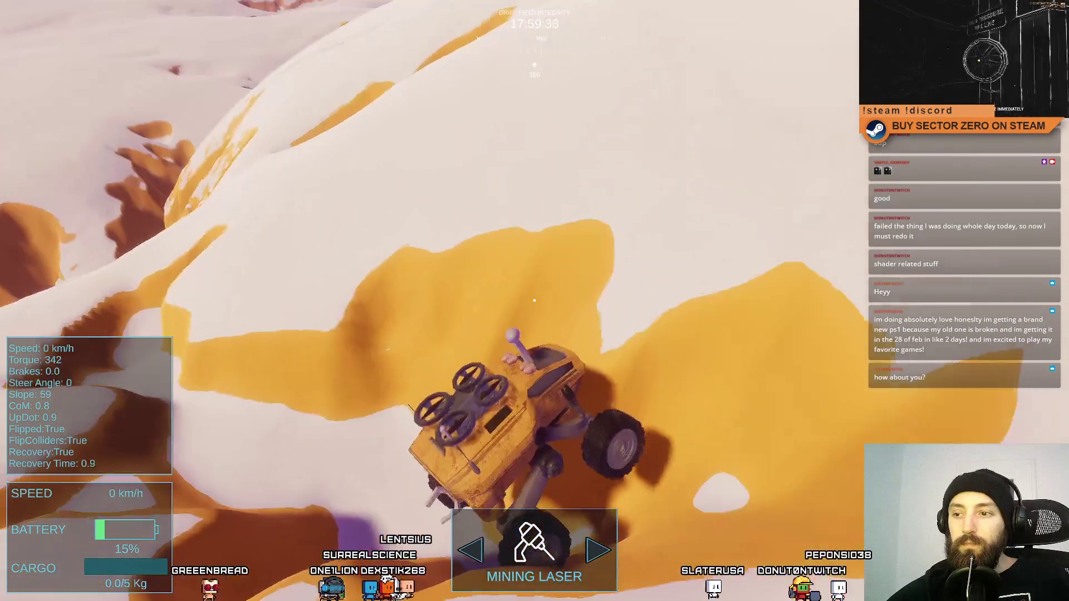
key(r)
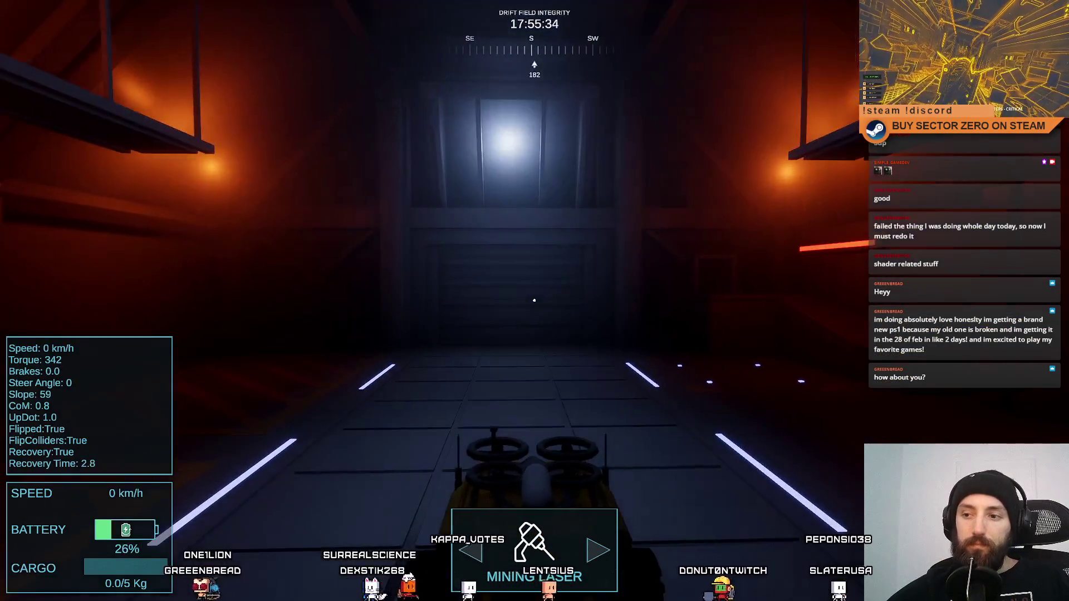
key(w)
key(F11)
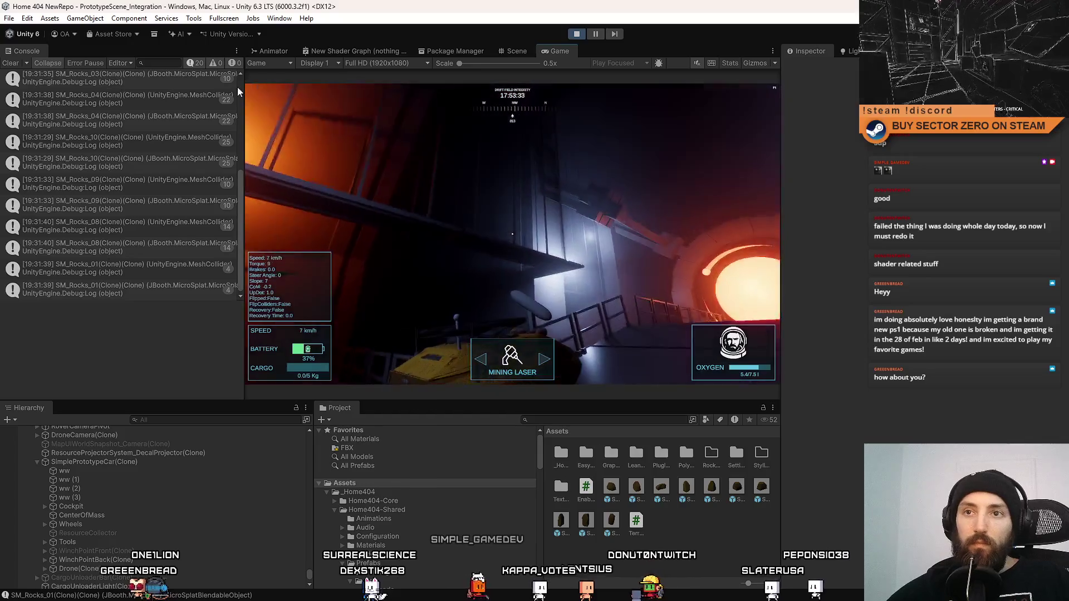
Clear the console log and drive the rover toward the lit tunnel in fullscreen
click(6, 62)
click(512, 234)
key(w)
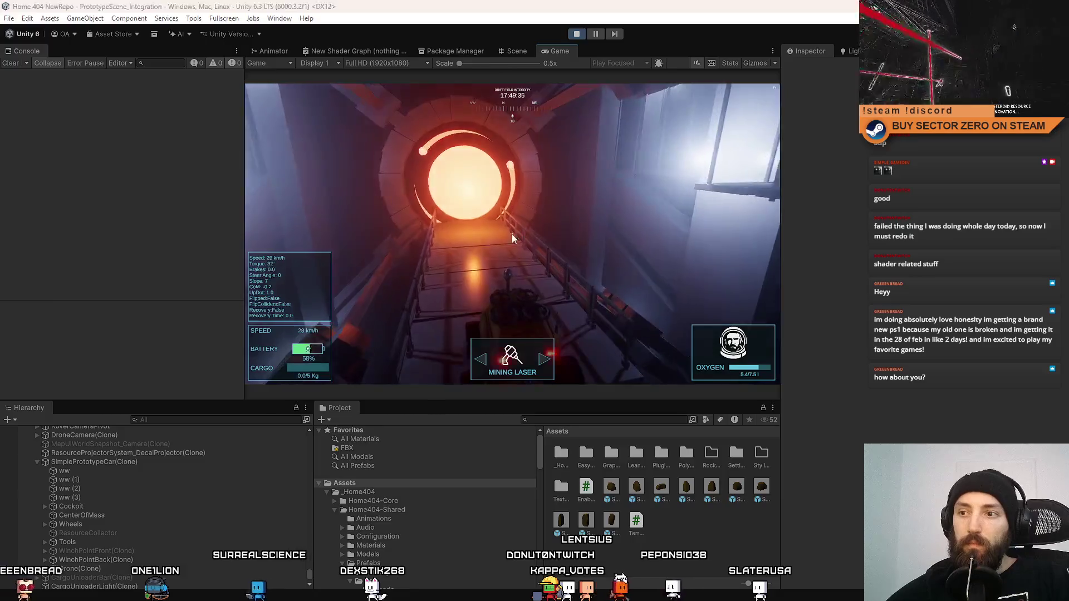
key(F10)
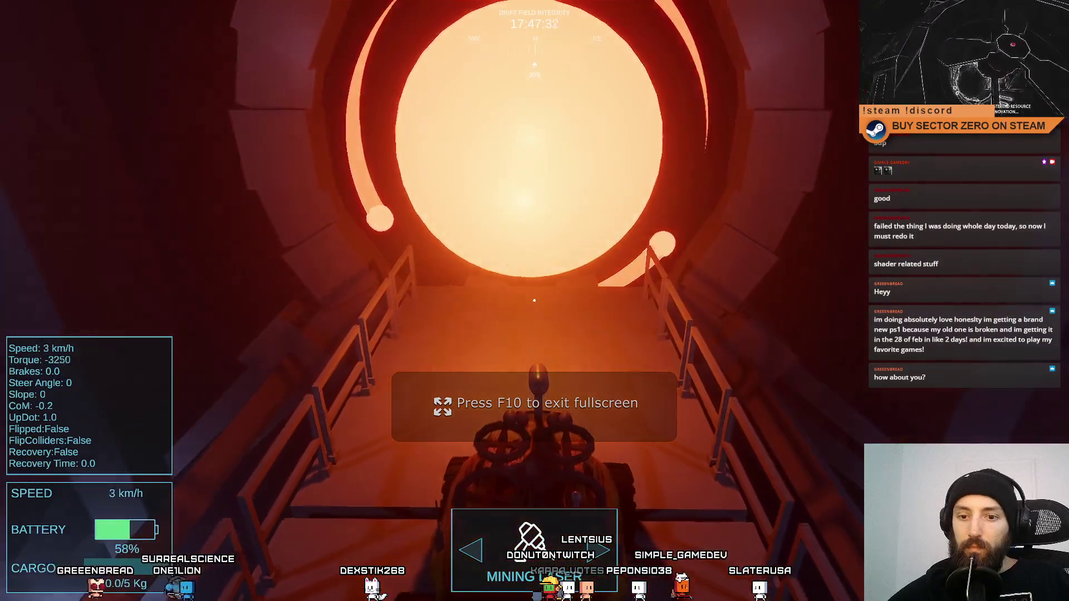
Drive the rover through the tunnel and out across the snowfield
key(w)
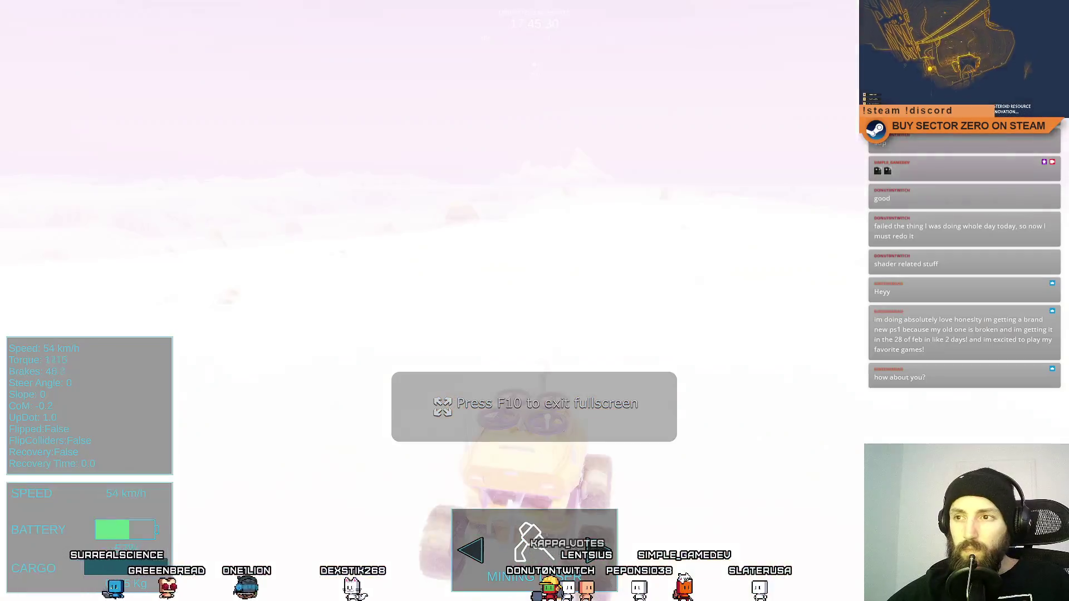
key(d)
key(d)
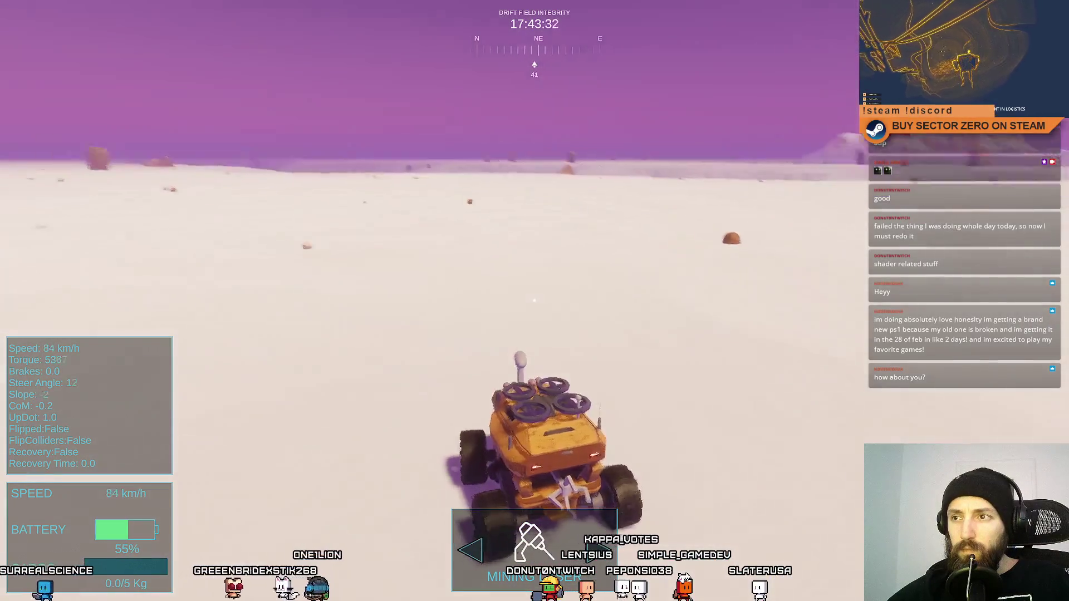
key(w)
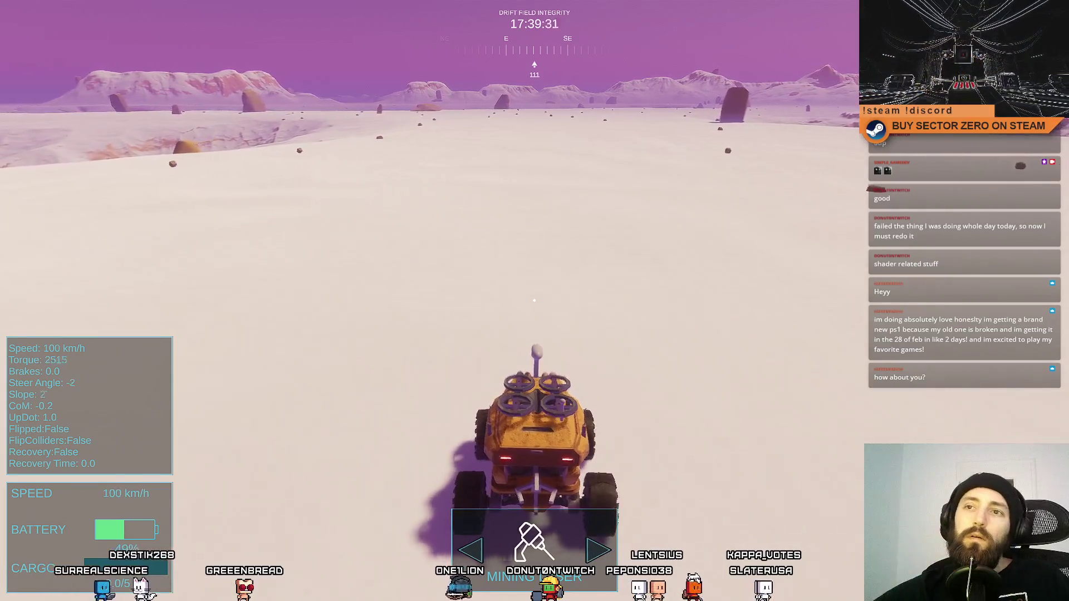
key(a)
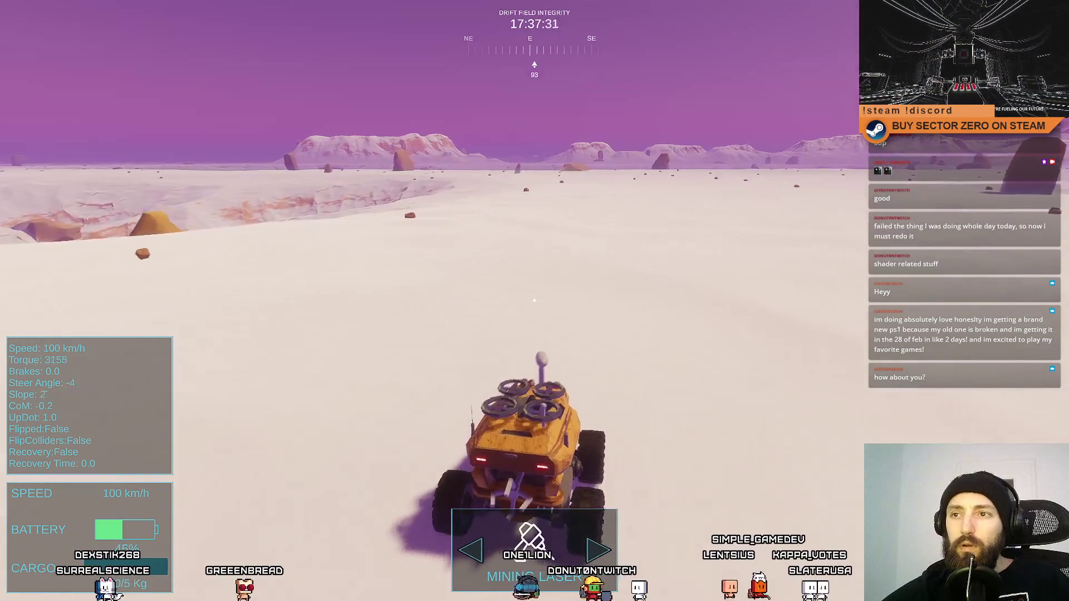
key(w)
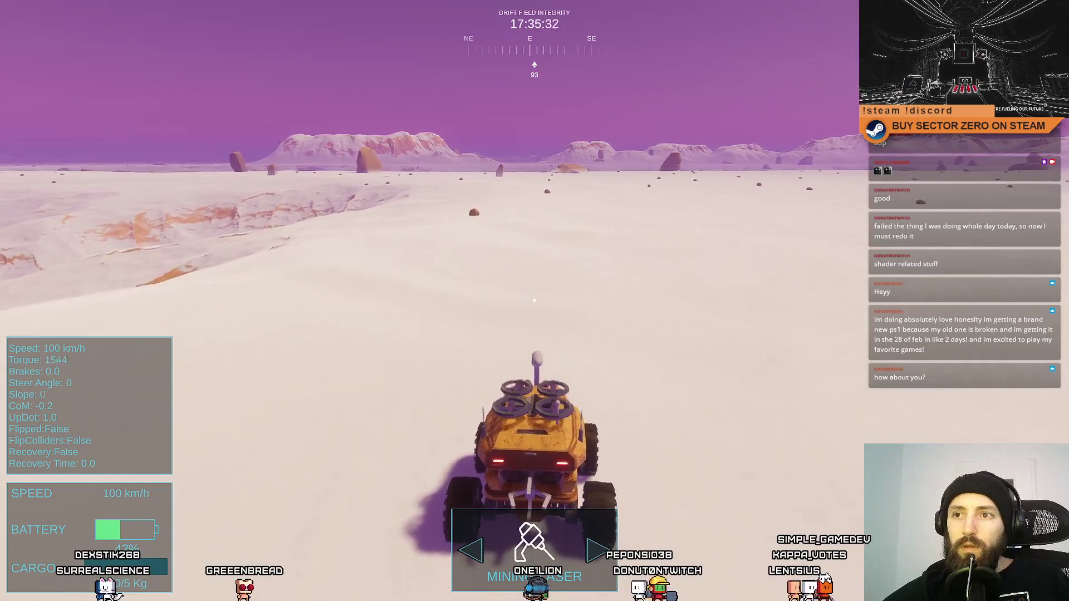
key(w)
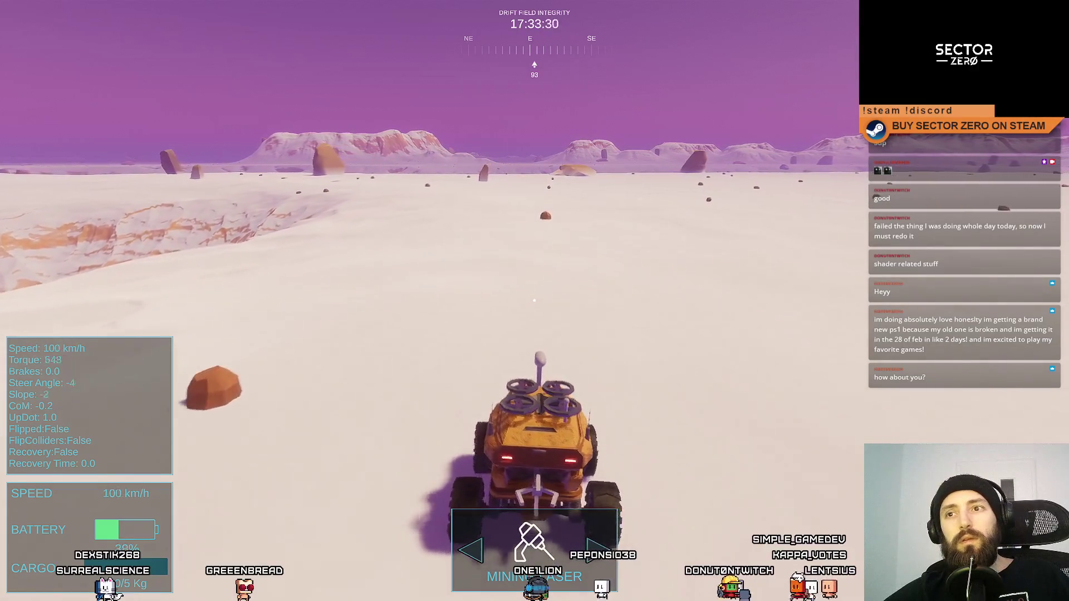
key(w)
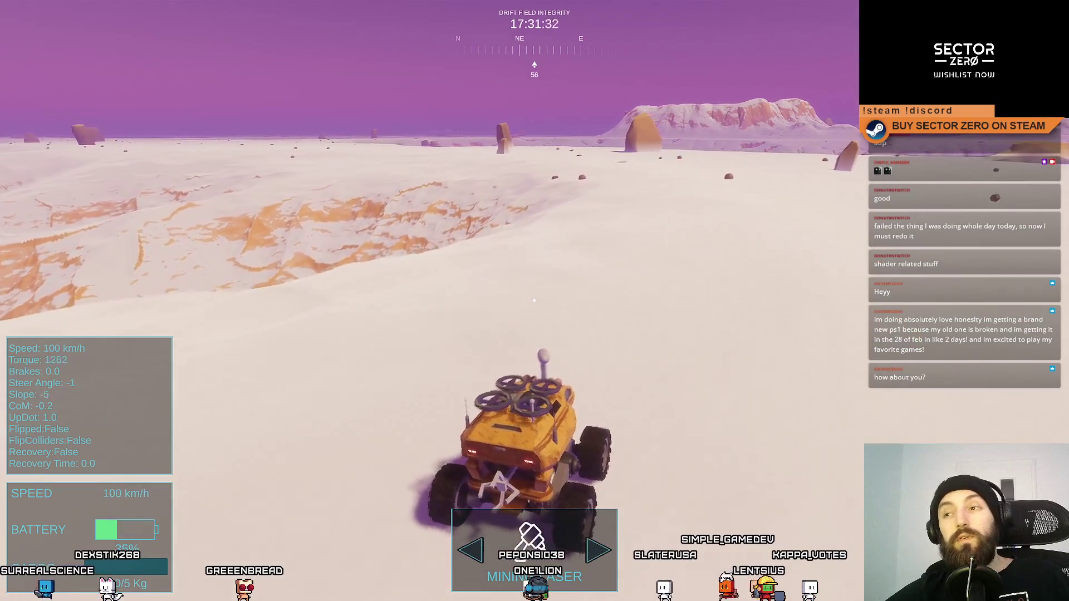
key(w)
Swing left toward the rocks at full speed, brake, and leave fullscreen
key(a)
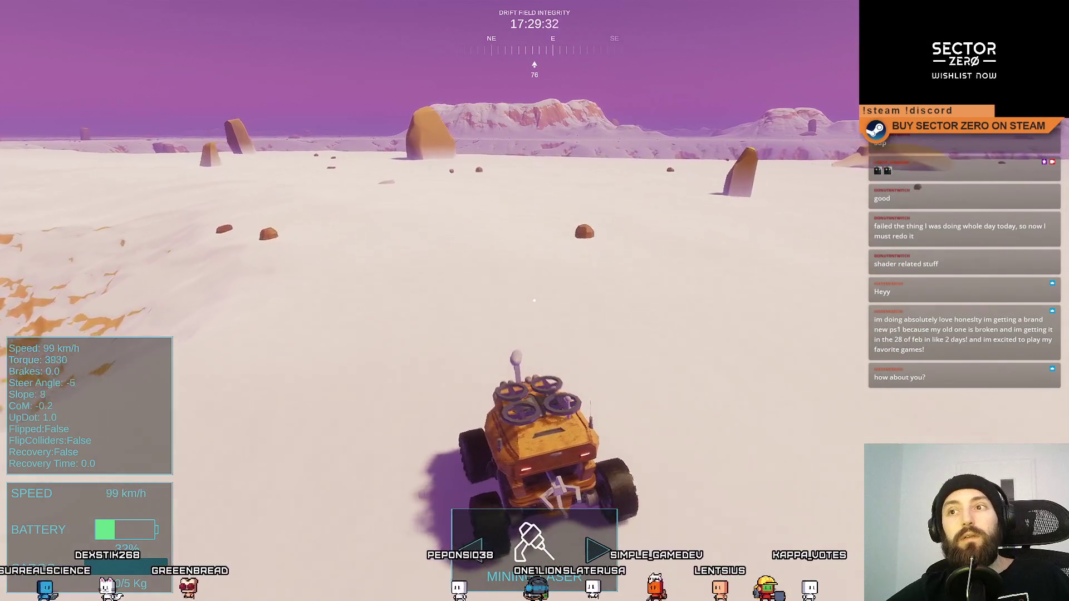
key(w)
key(a)
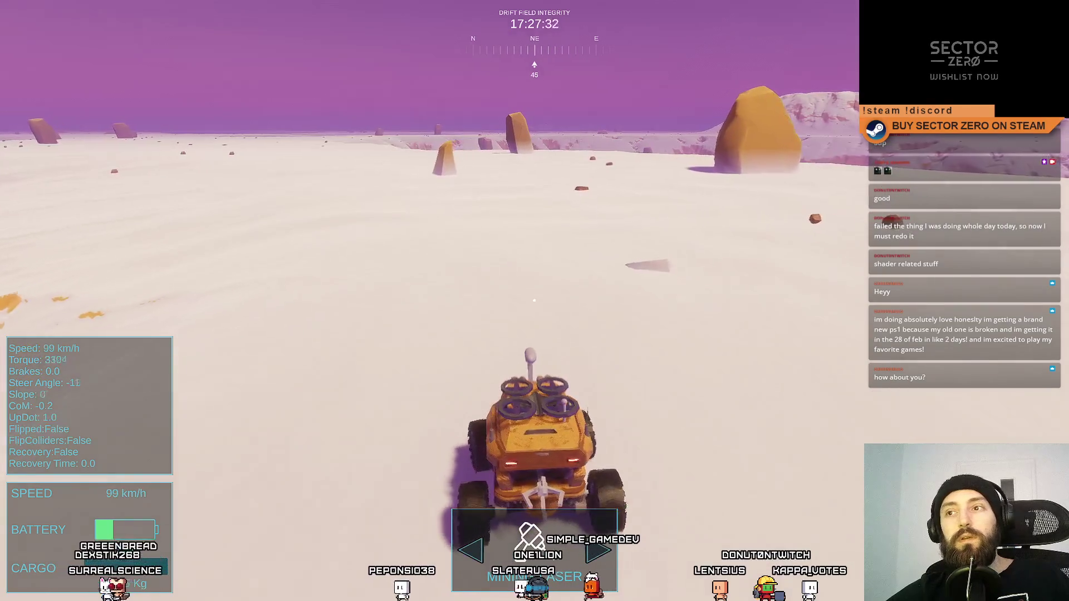
key(w)
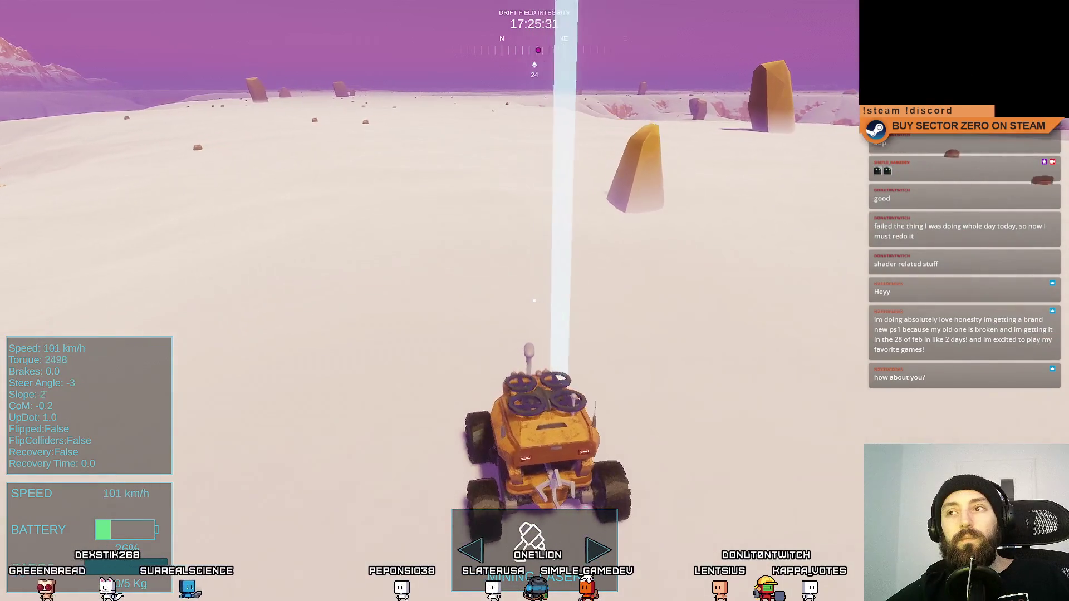
key(w)
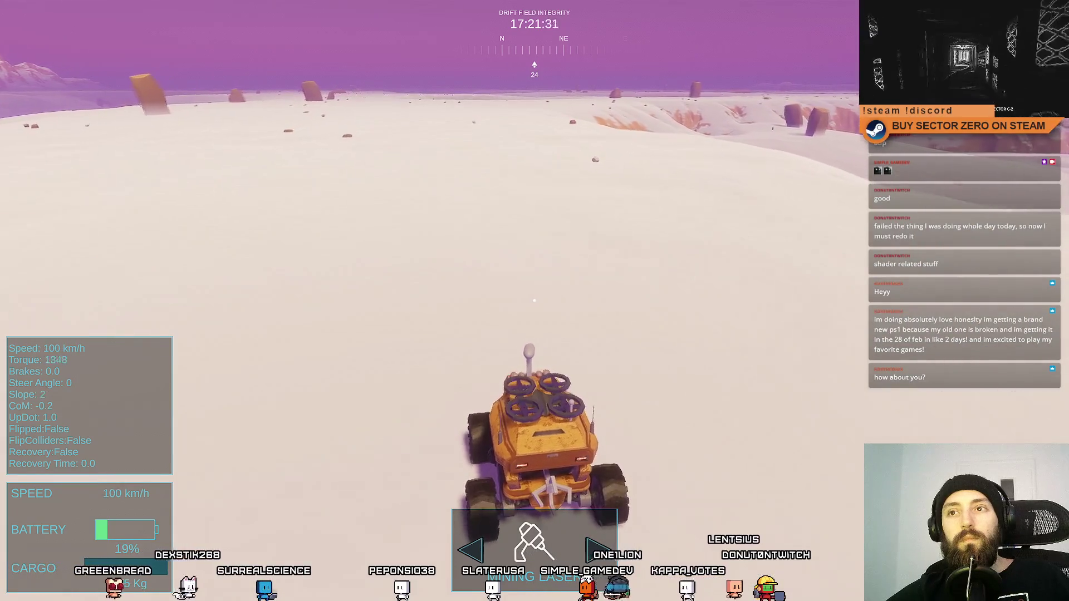
key(space)
key(Escape)
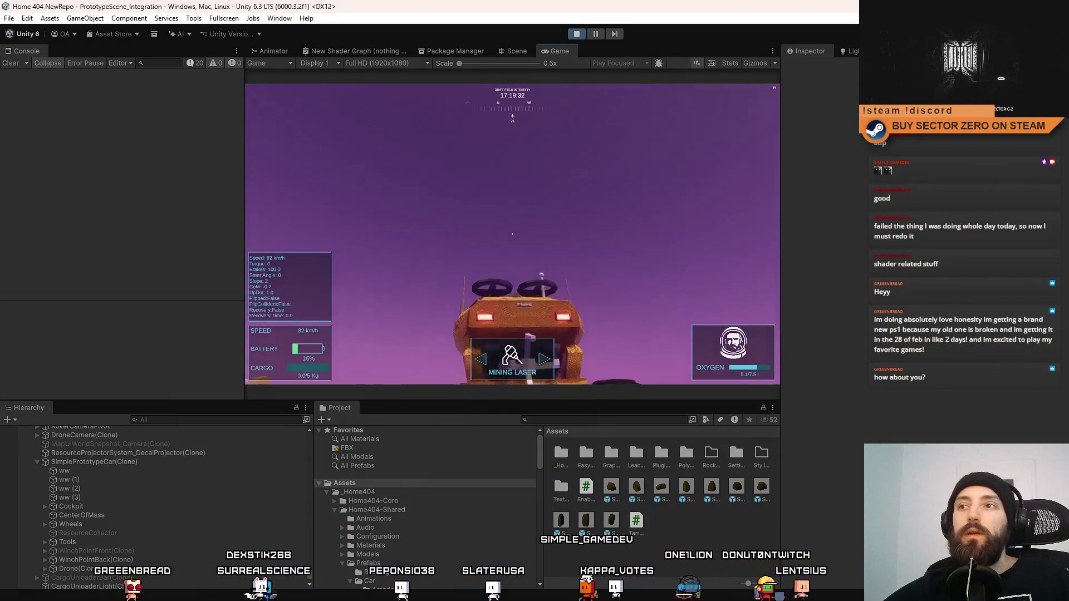
Stop the game, deselect Sun, discard a pasted ww (2) copy, and restart Play mode
key(ctrl+p)
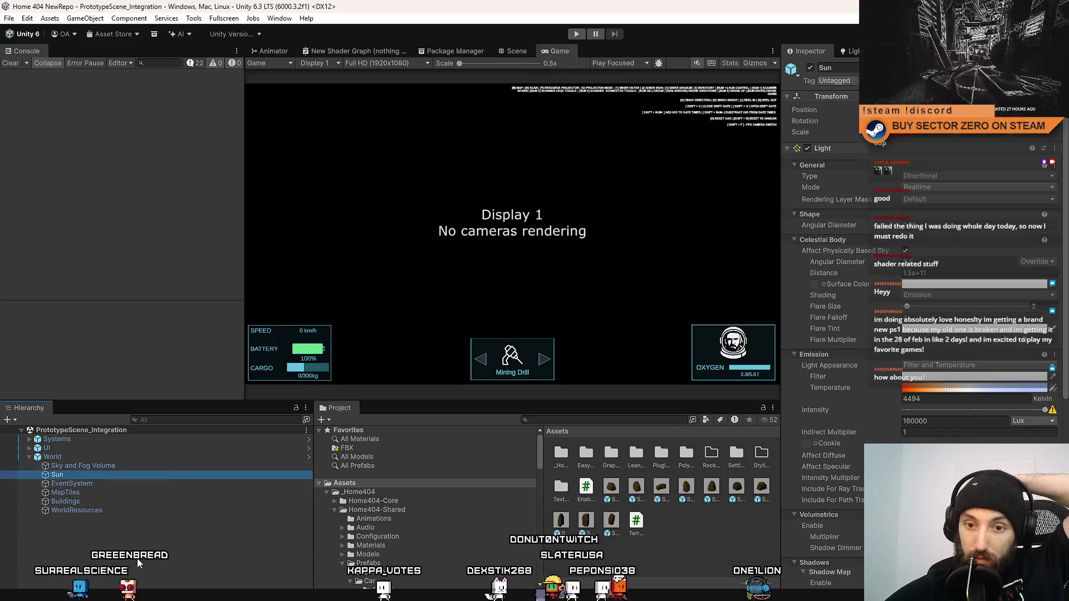
click(167, 529)
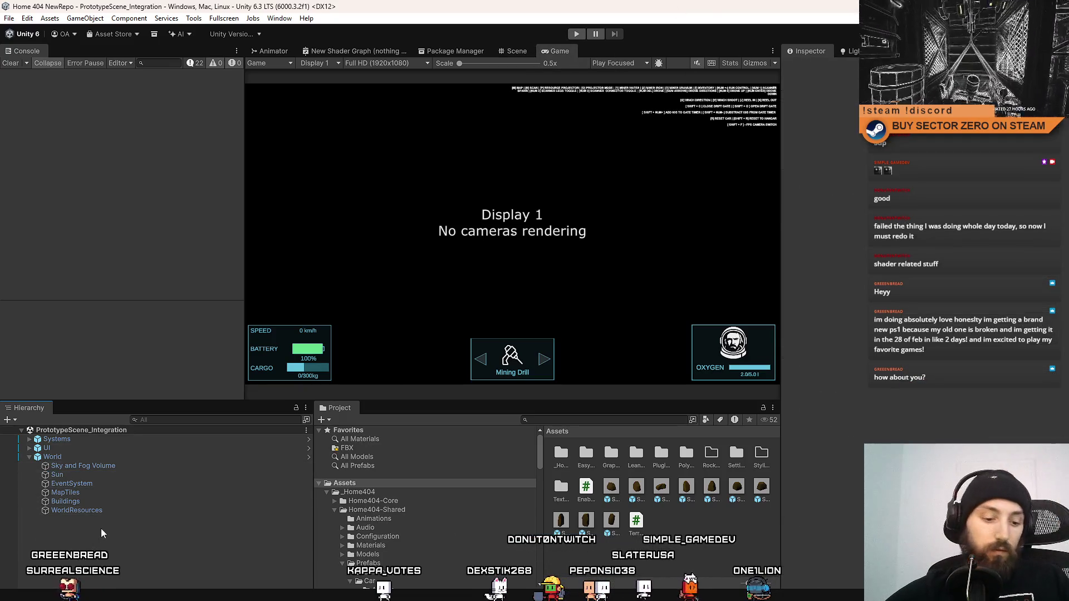
key(ctrl+v)
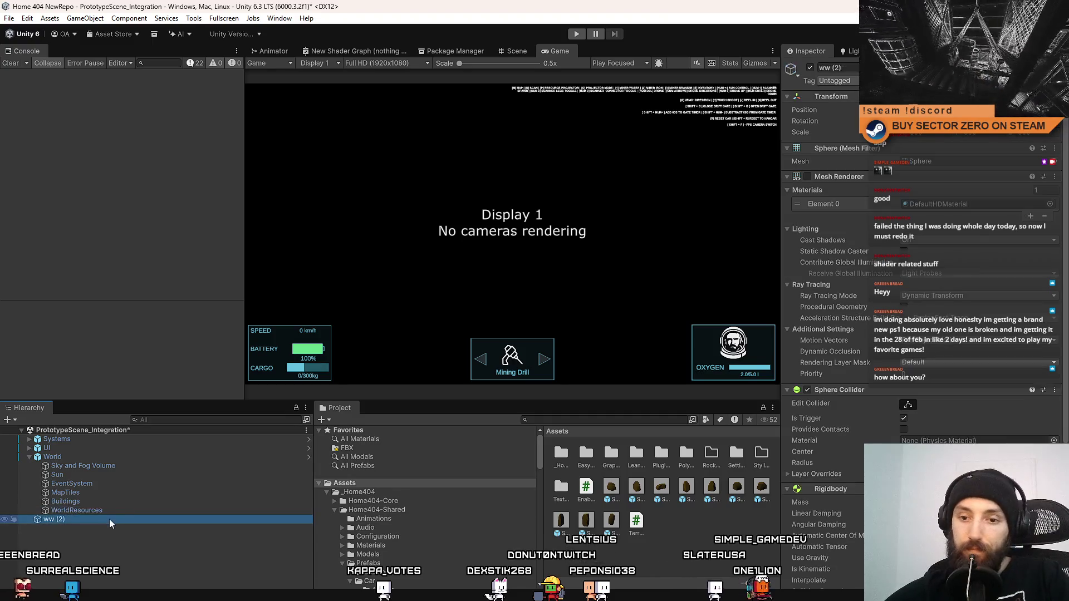
key(Delete)
click(583, 33)
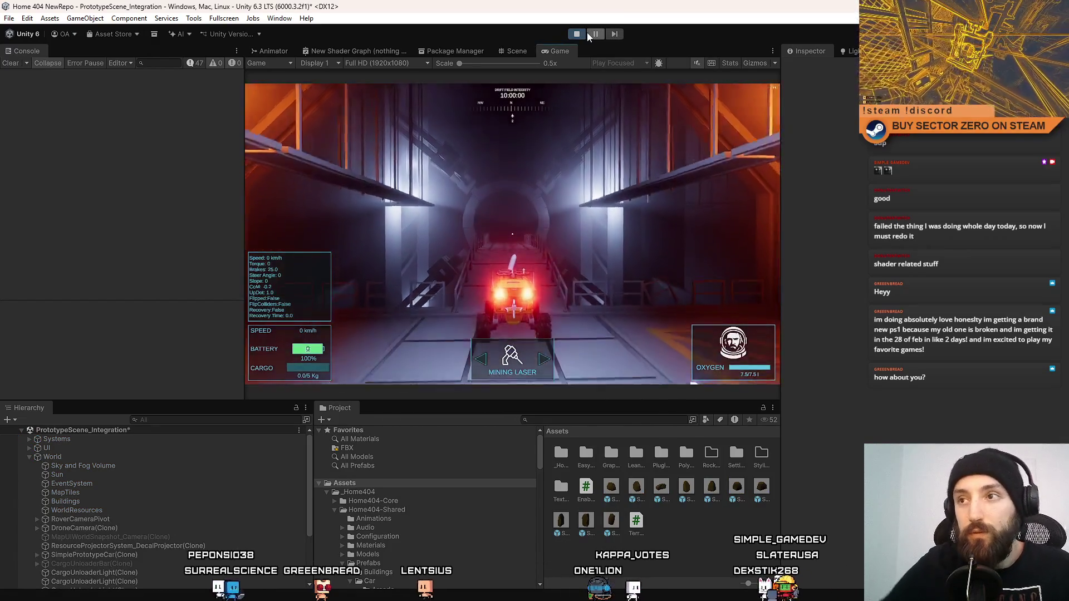
Paste the ww (2) trigger sphere under the rover's CenterOfMass and check its Terrain Blend Zone settings
scroll(154, 487, down, 3)
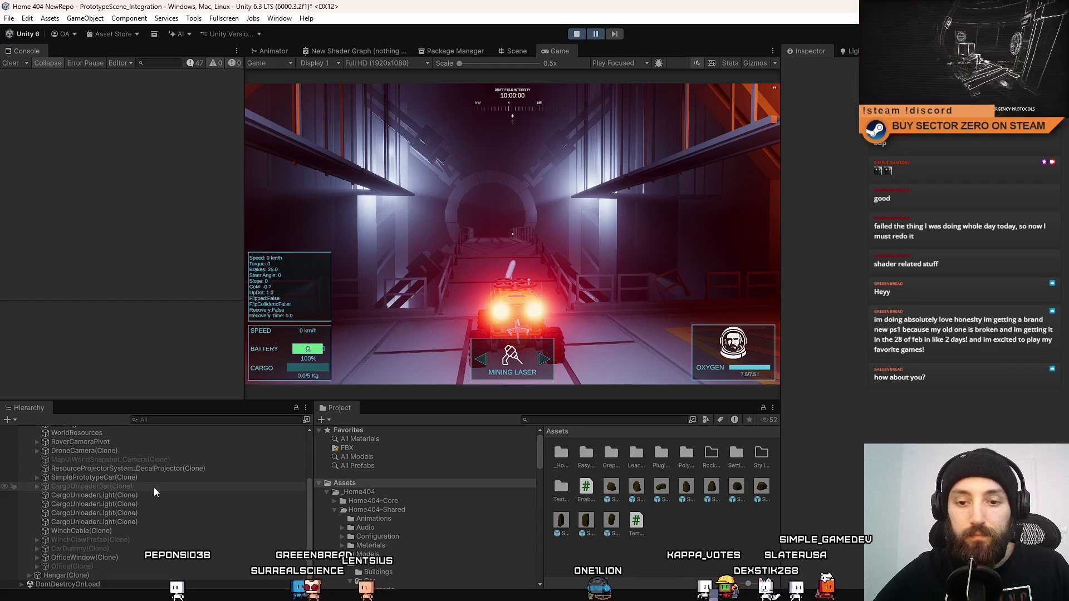
click(109, 574)
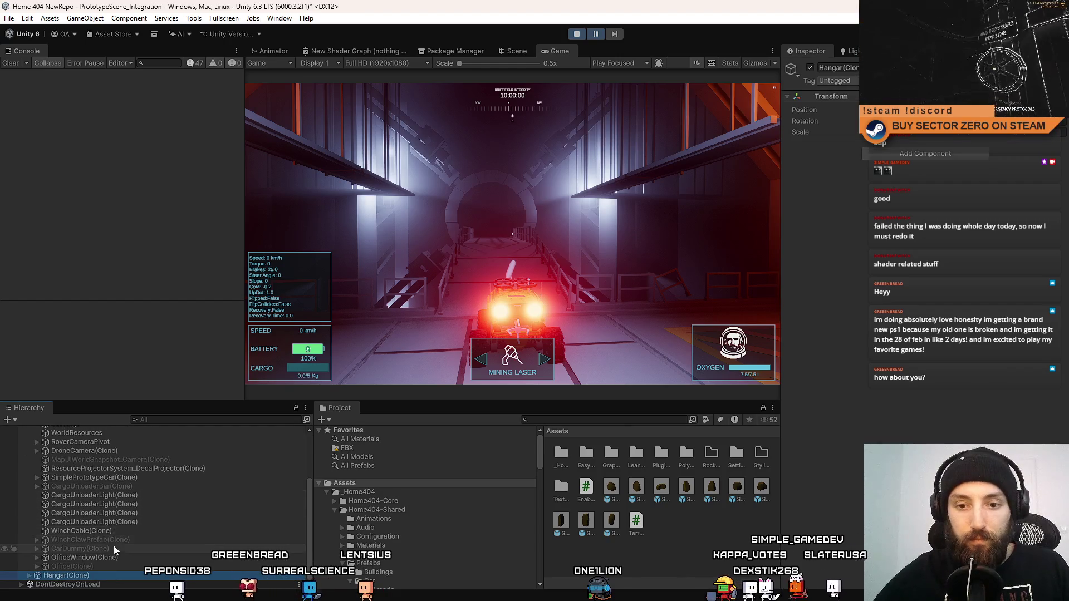
scroll(125, 527, up, 3)
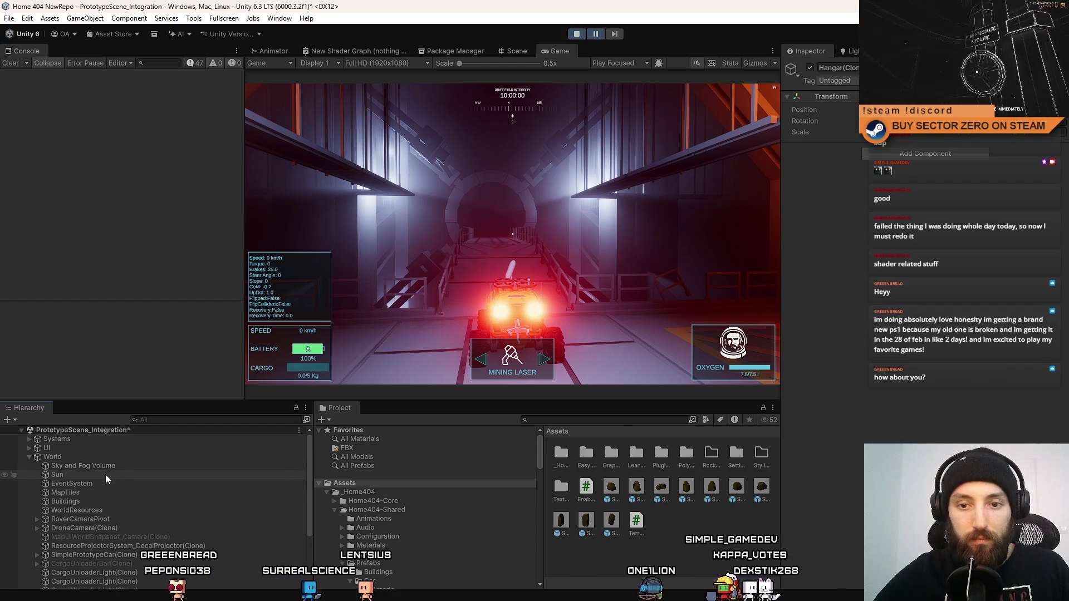
scroll(108, 528, down, 3)
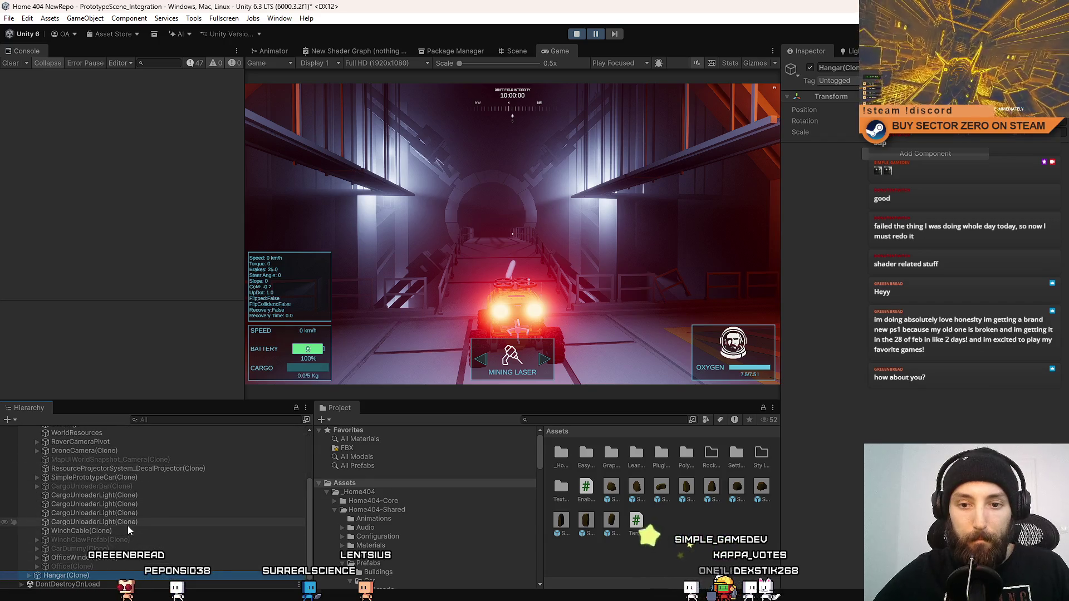
click(39, 478)
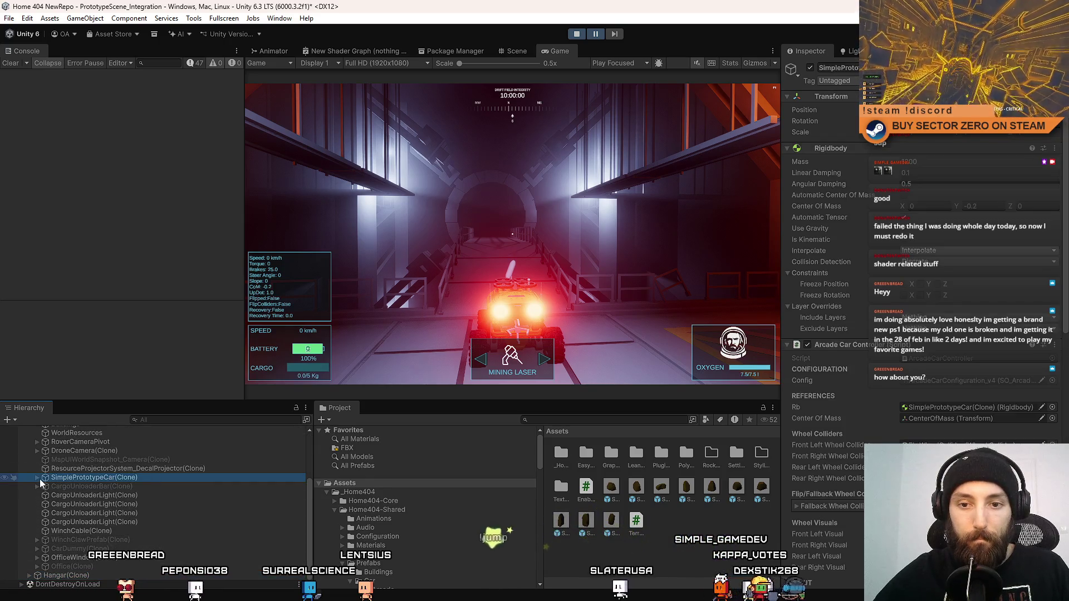
click(37, 477)
click(105, 495)
key(ctrl+v)
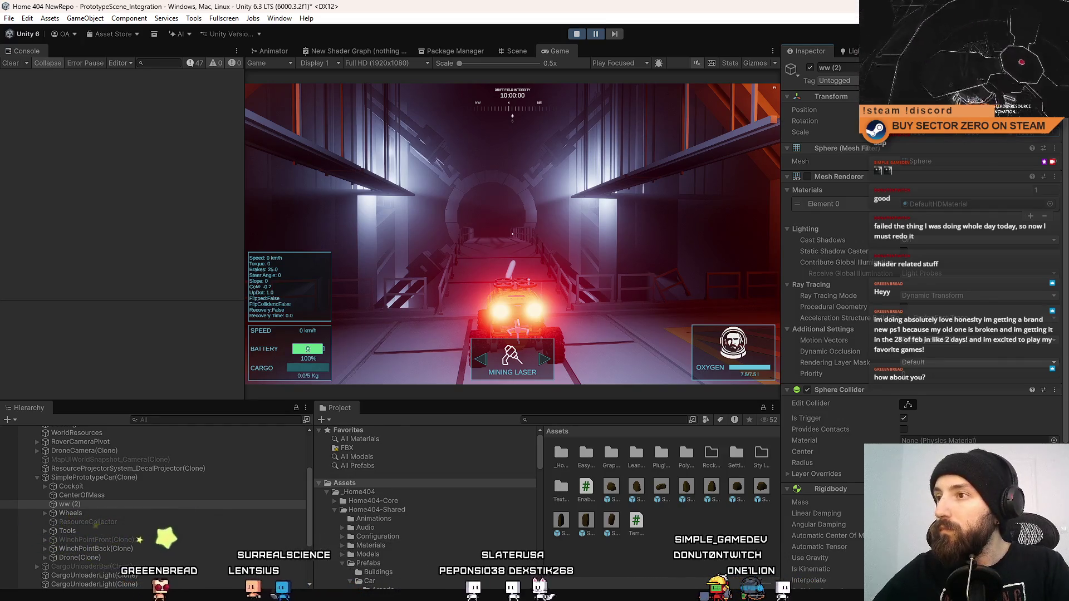
scroll(981, 195, down, 6)
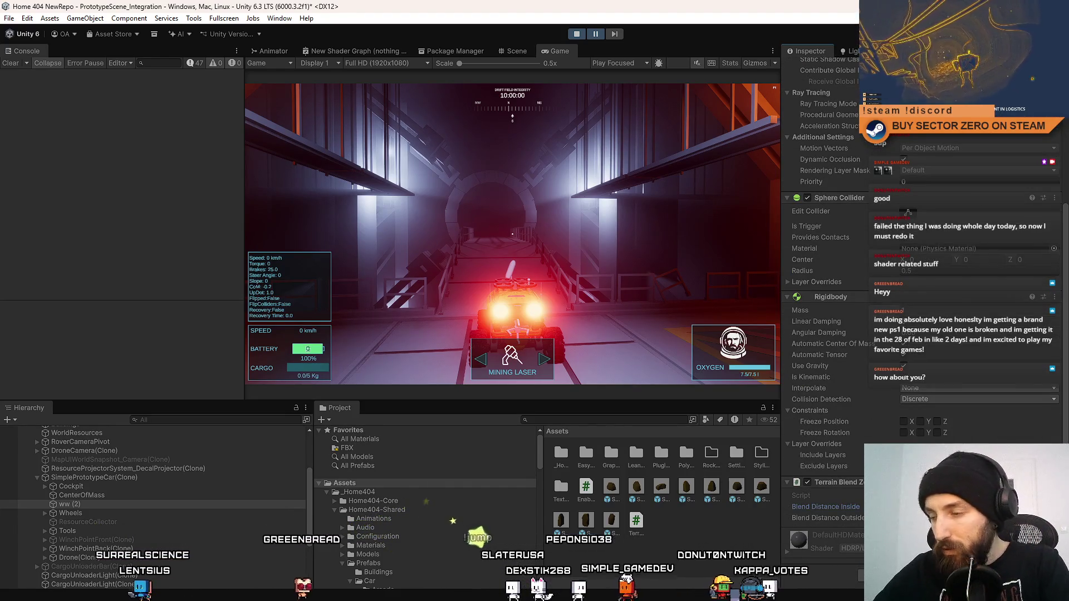
click(826, 507)
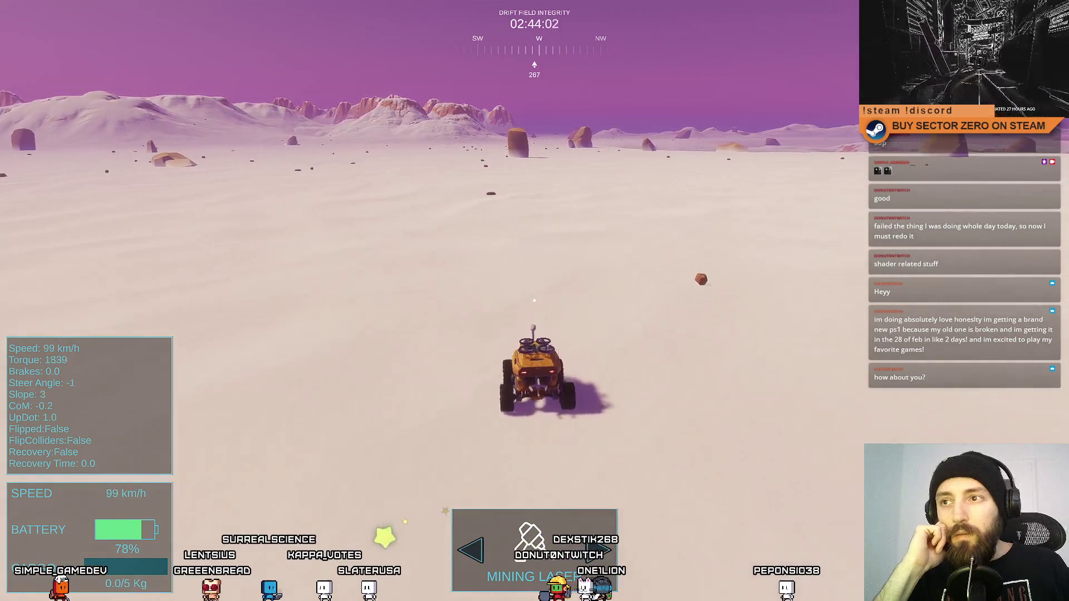
Steer the rover left toward the rocks and back right across the snow, then exit fullscreen
key(a)
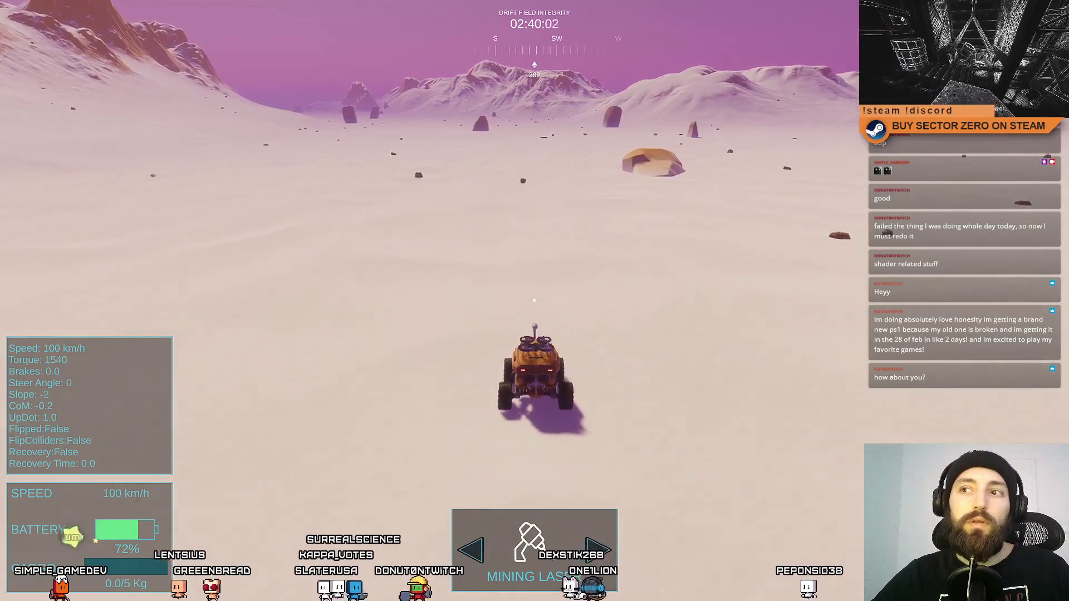
key(a)
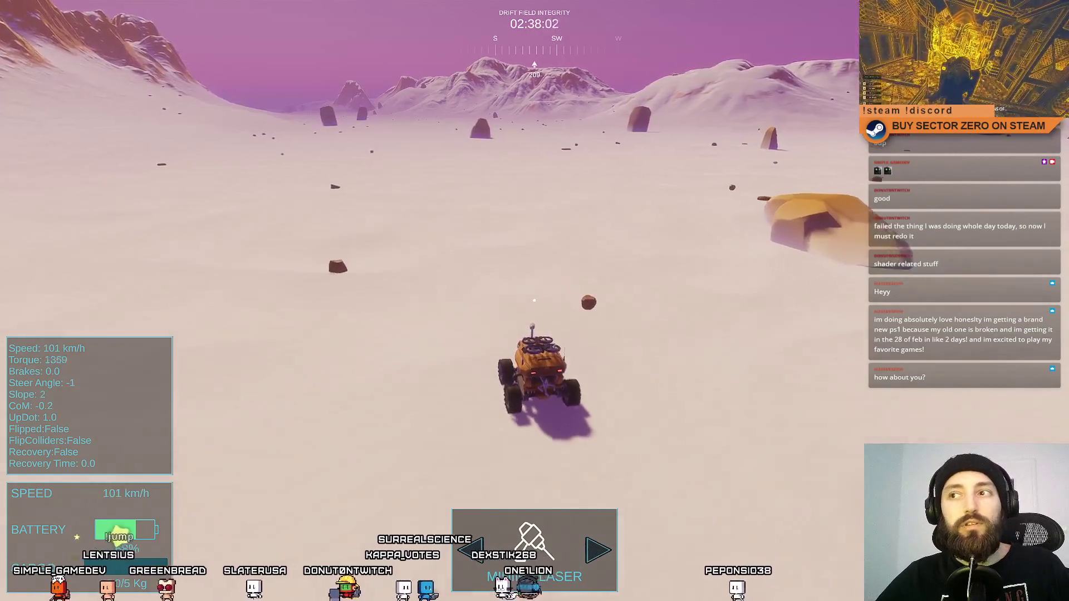
key(d)
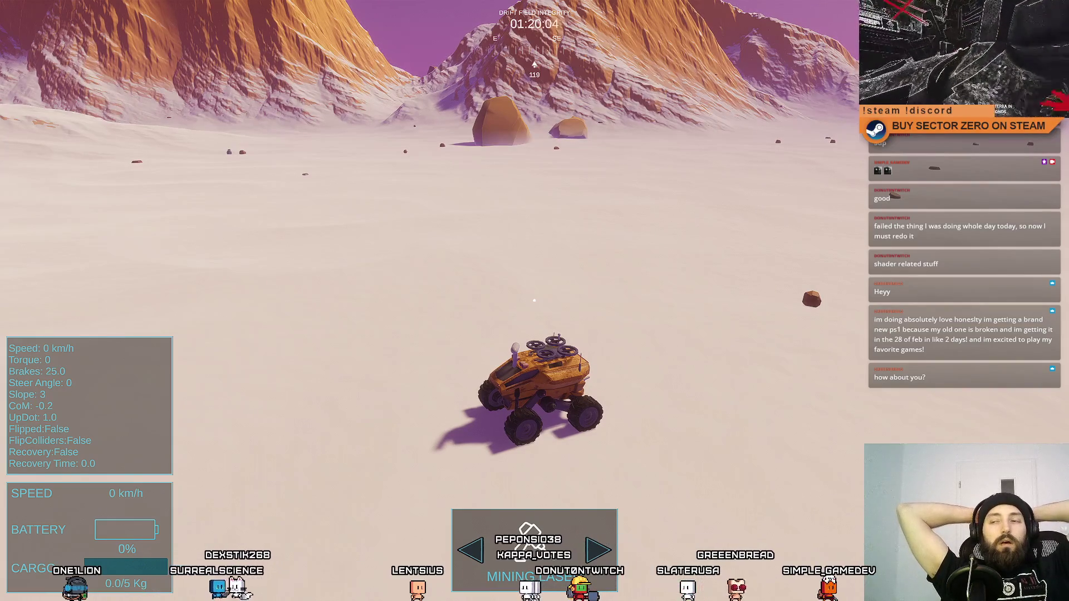
key(F11)
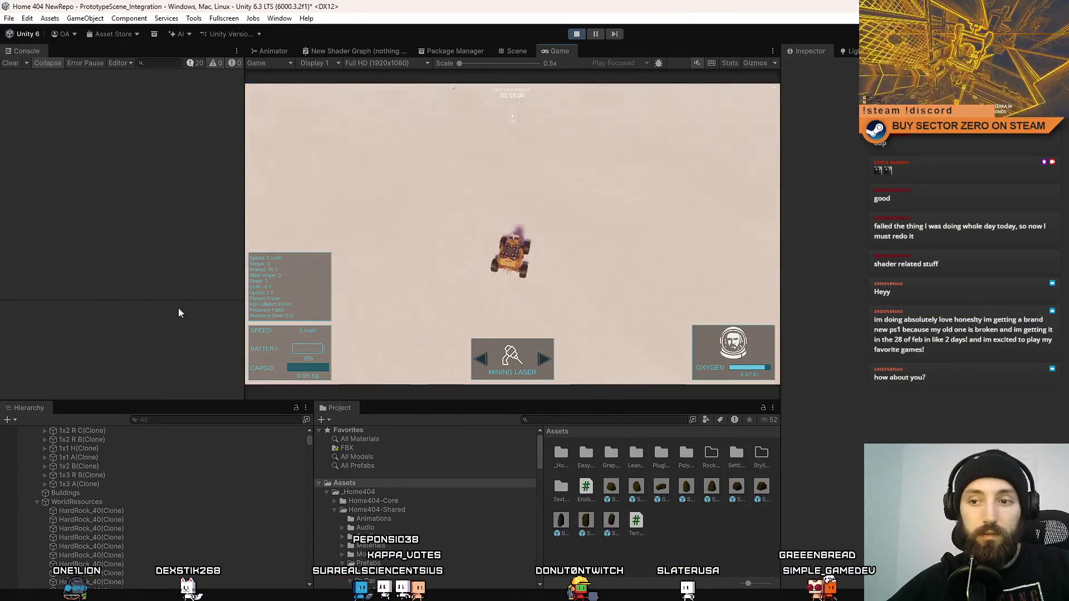
Select the rover's ww (2) sphere in the Hierarchy and stop Play mode
scroll(309, 445, down, 10)
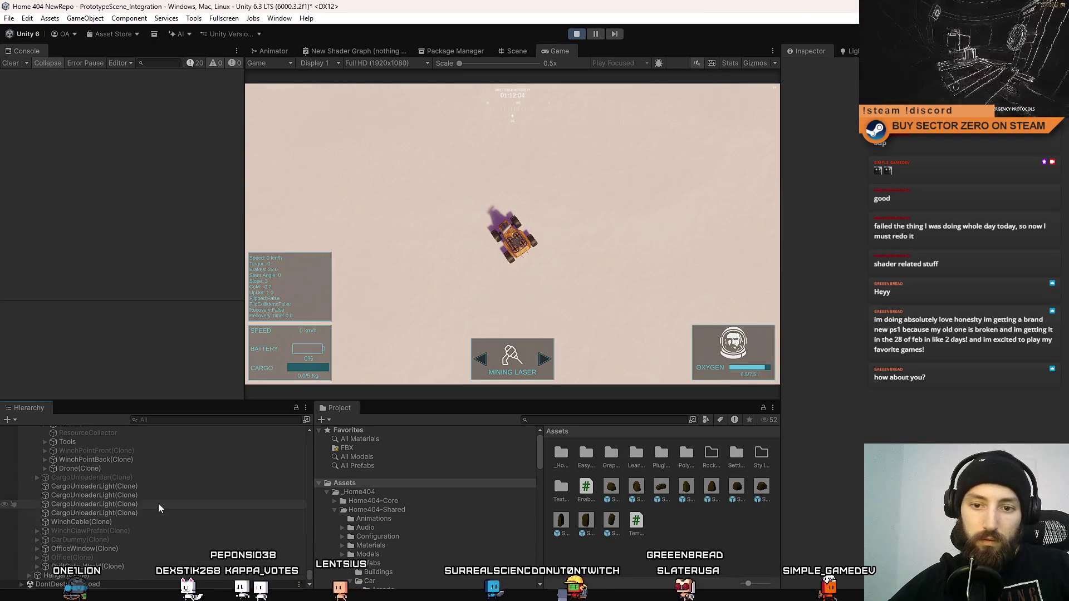
scroll(112, 518, up, 5)
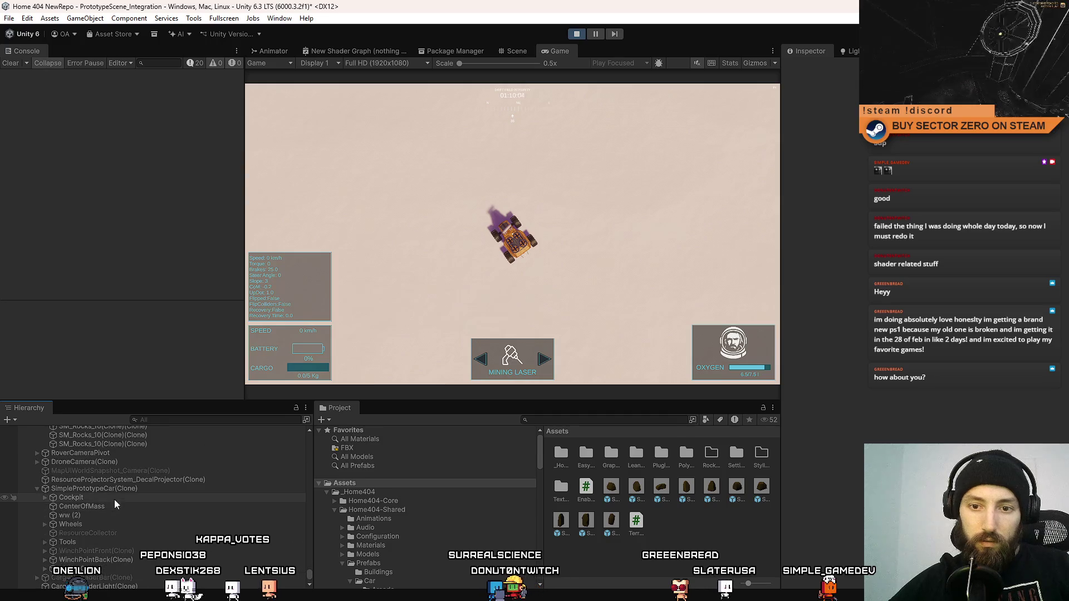
click(105, 514)
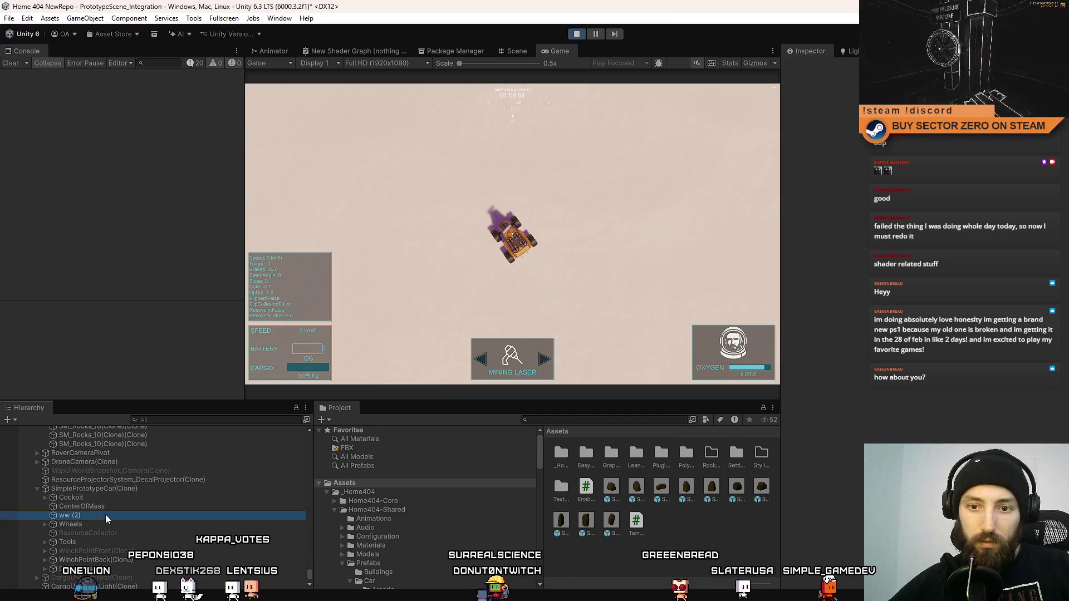
click(577, 34)
text(simple pro)
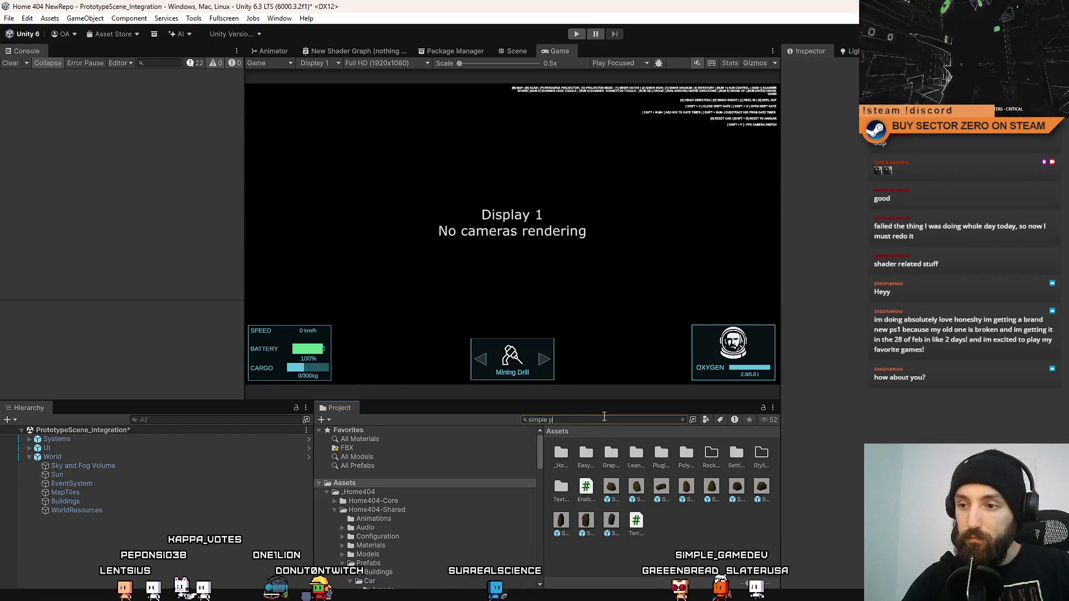
Search the project for 'simple prototyp' and inspect both SimplePrototypeCar prefabs
text(totyp)
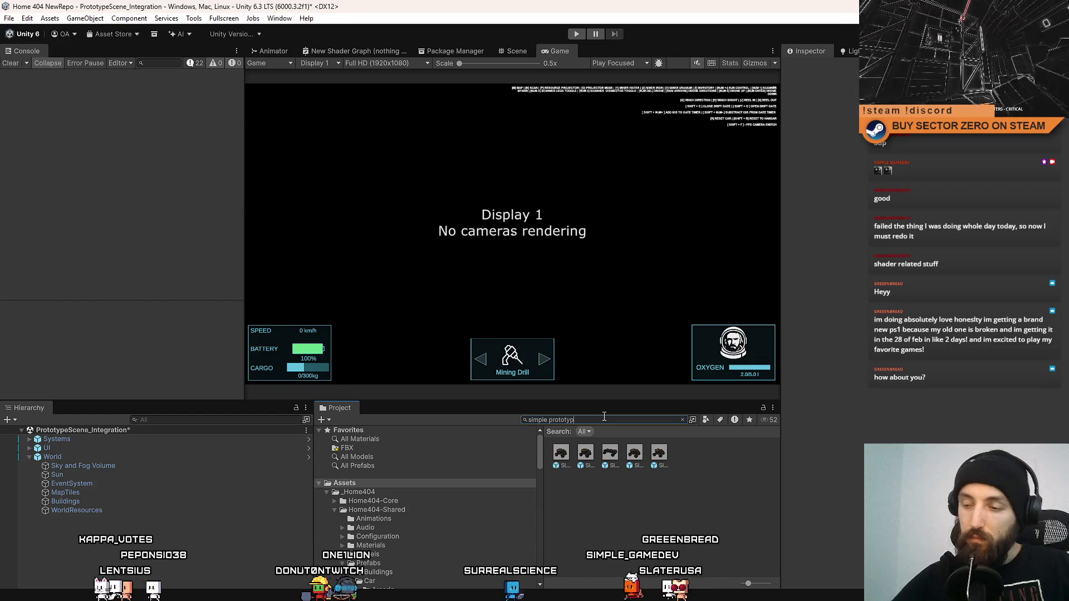
ctrl+scroll(613, 509, down, 3)
click(653, 441)
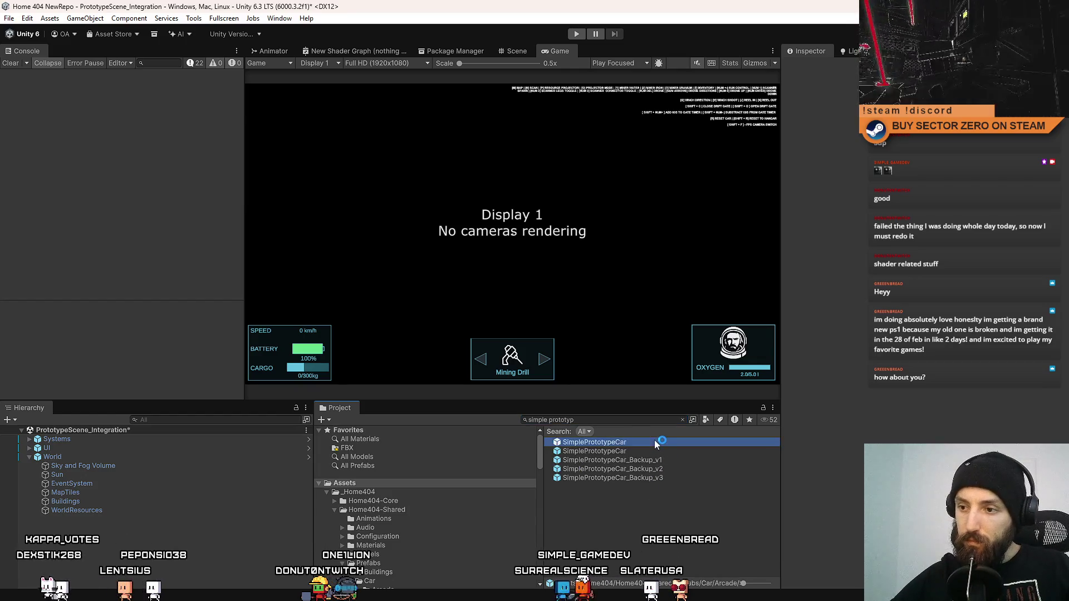
click(636, 451)
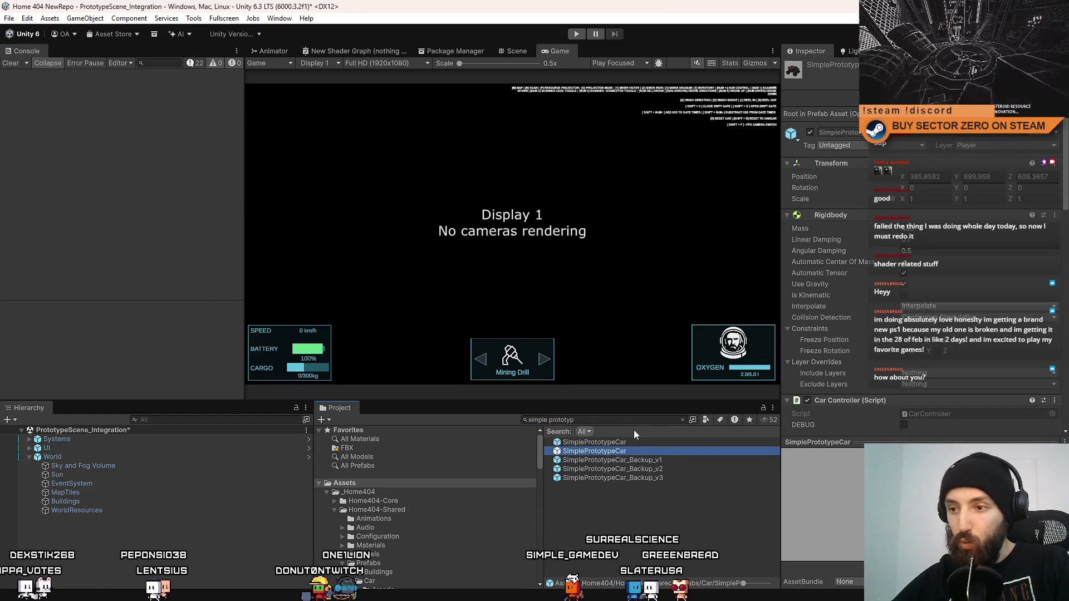
click(624, 441)
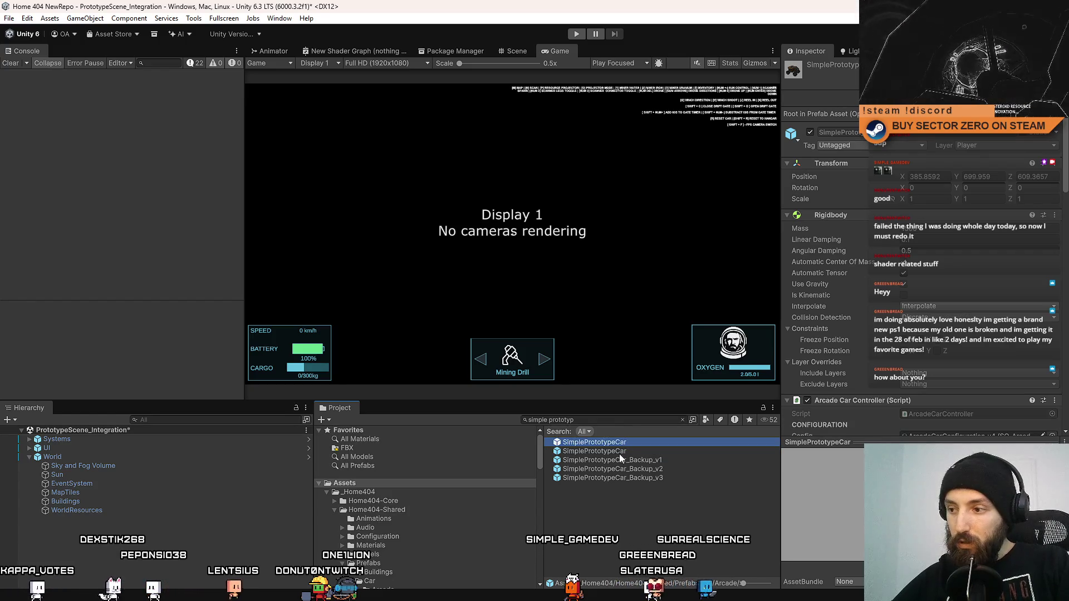
Compare the two SimplePrototypeCar prefabs' Car Controller settings, then clear the selection
click(618, 453)
click(635, 446)
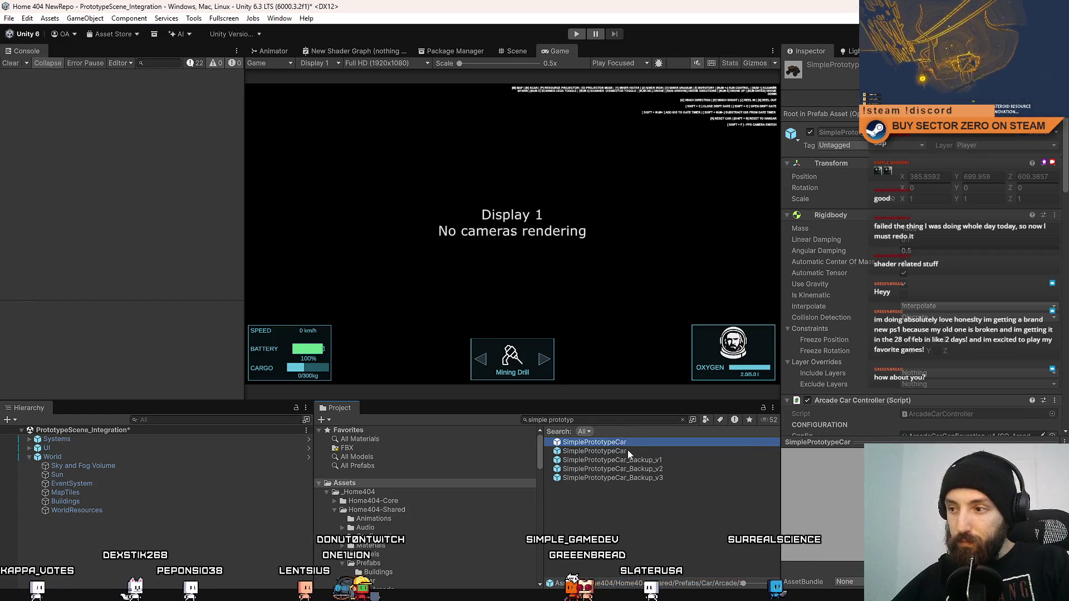
click(627, 450)
click(639, 444)
scroll(857, 353, down, 5)
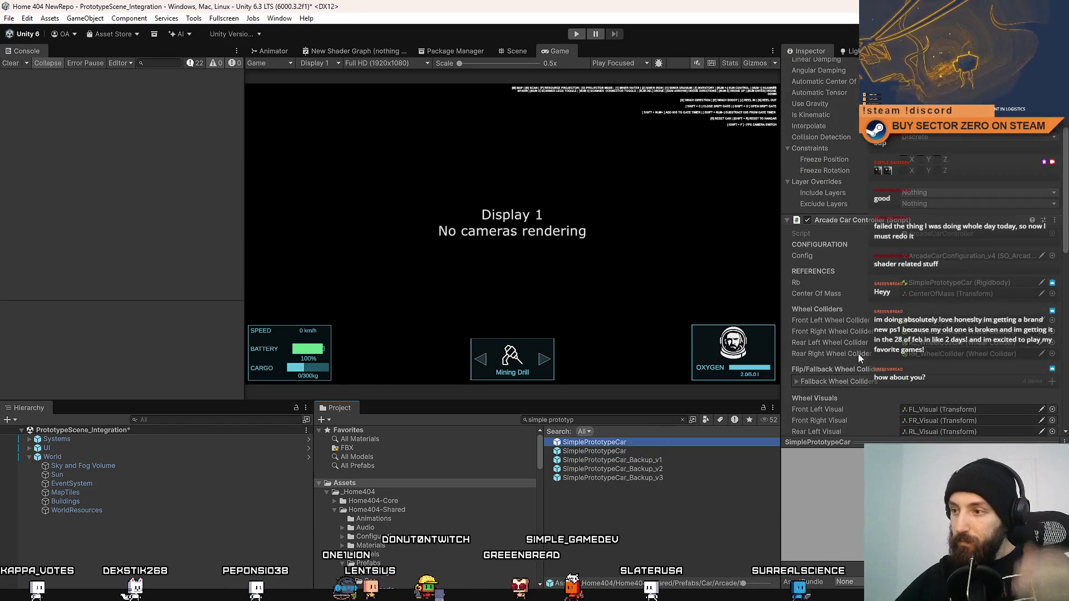
click(639, 453)
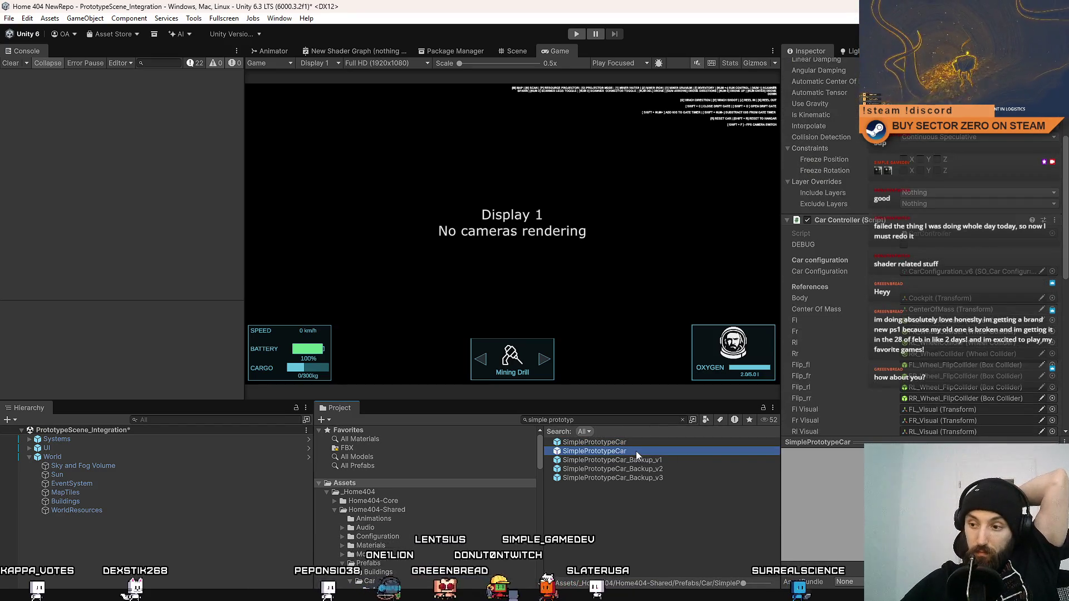
click(652, 443)
click(643, 448)
click(652, 442)
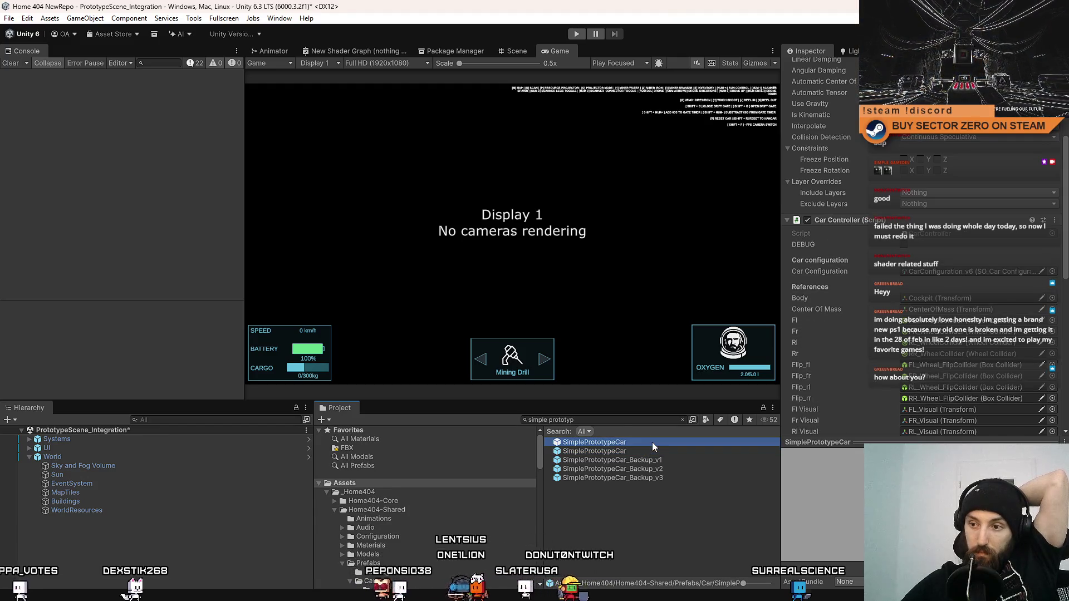
click(622, 550)
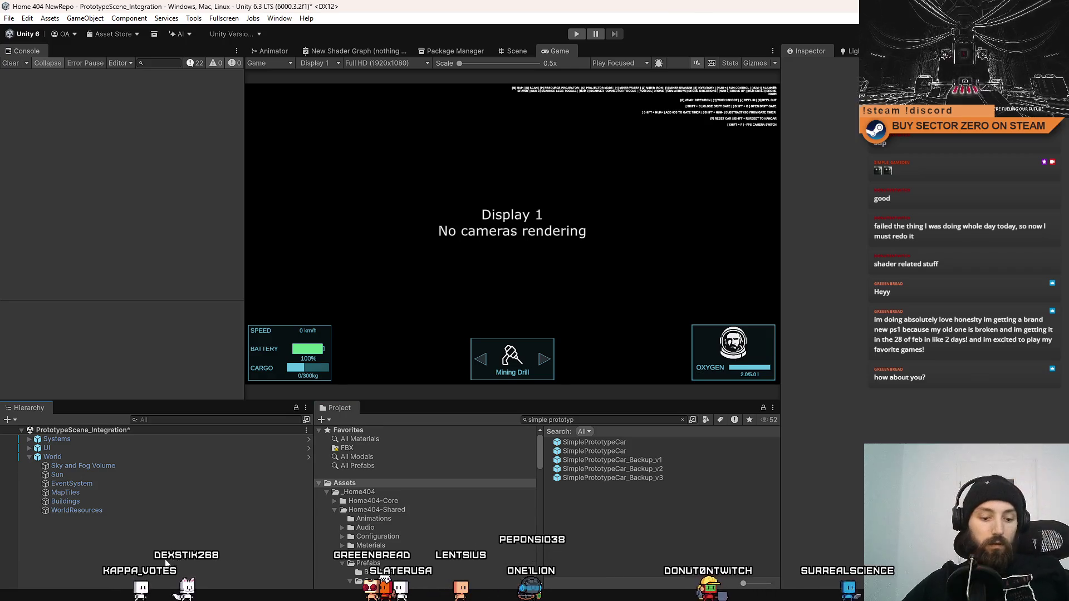
Rename the ww (2) sphere in the Hierarchy to TerrainBlendZone, then select the Assets folder
click(146, 519)
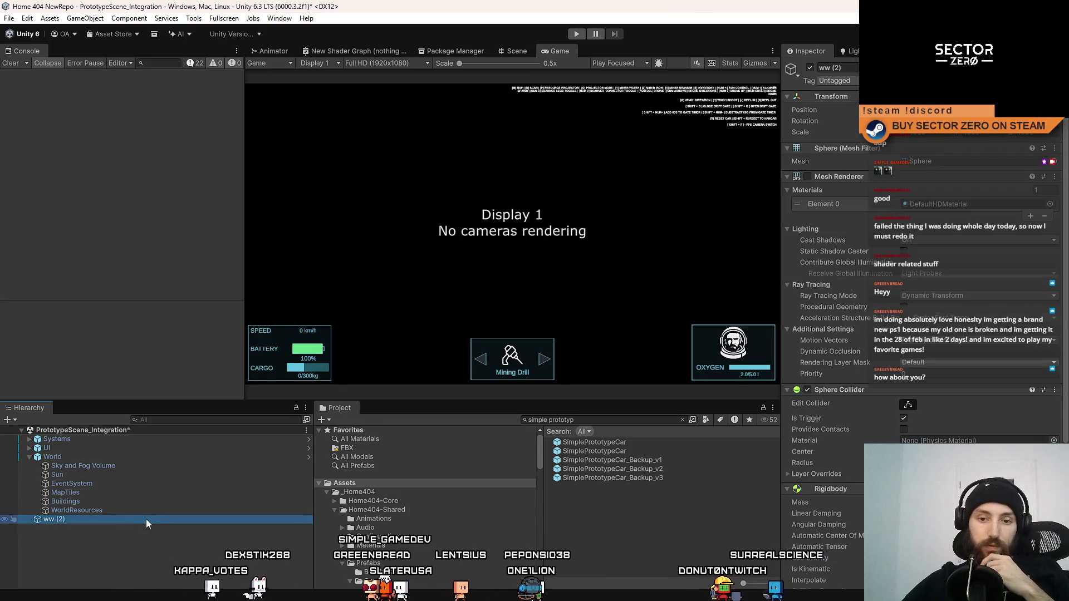
click(146, 518)
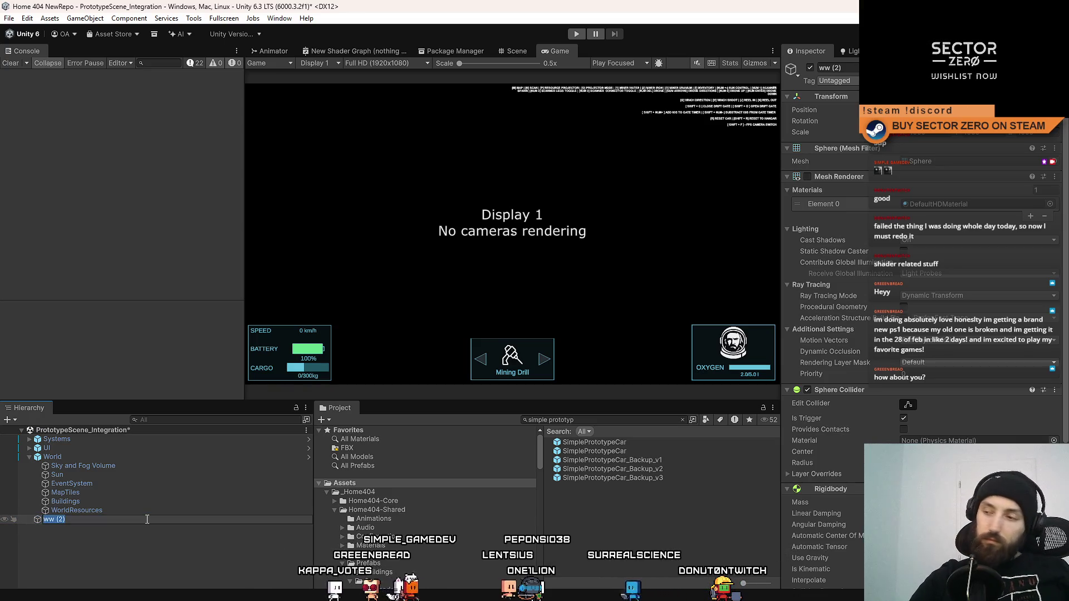
scroll(1066, 288, down, 5)
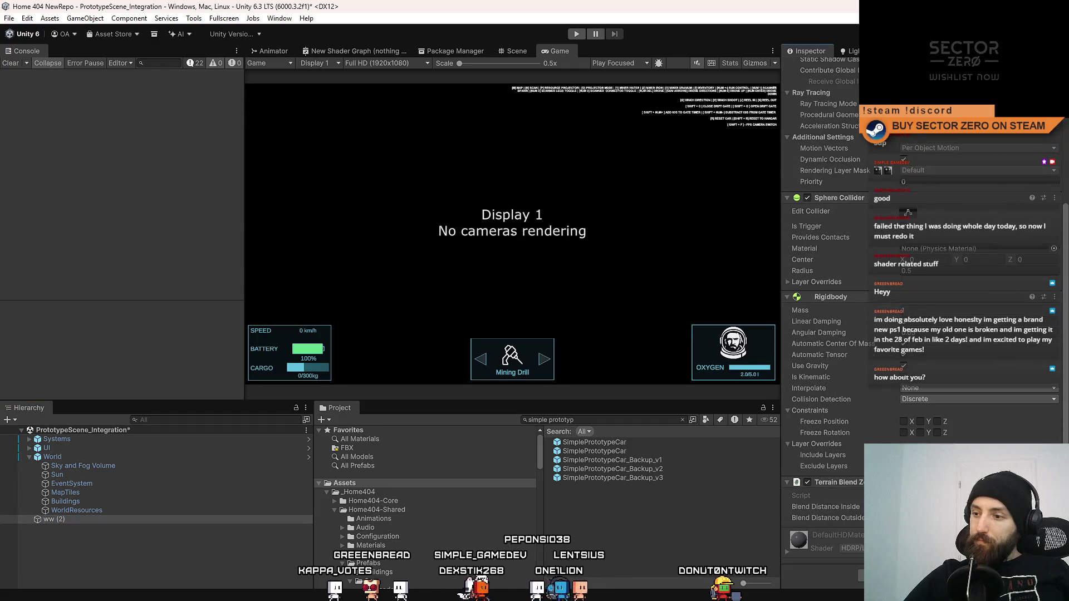
click(68, 519)
text(Terrain)
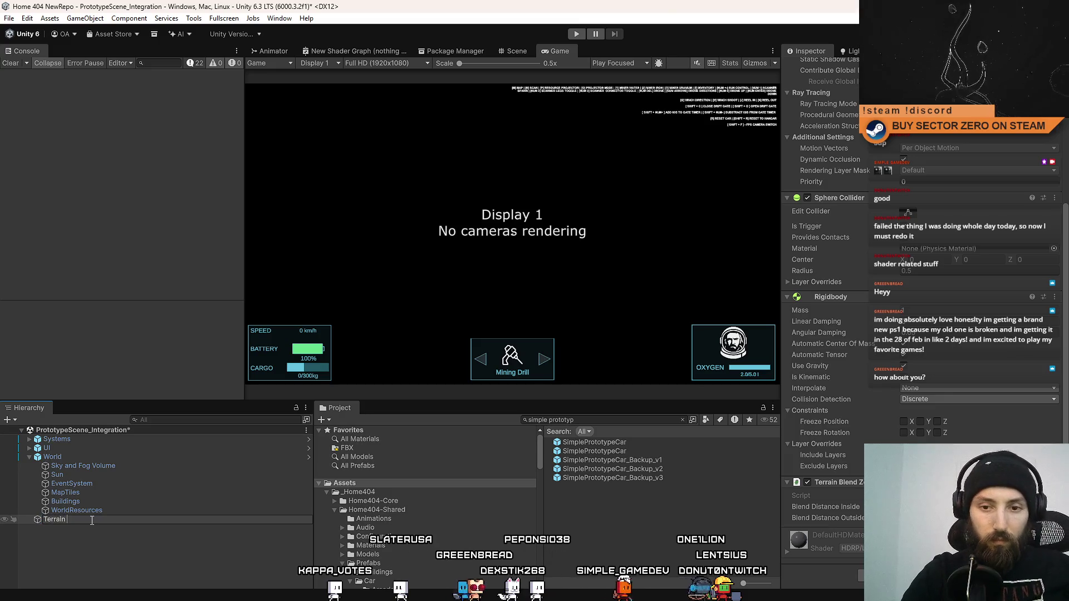
text(BlendZone)
key(Return)
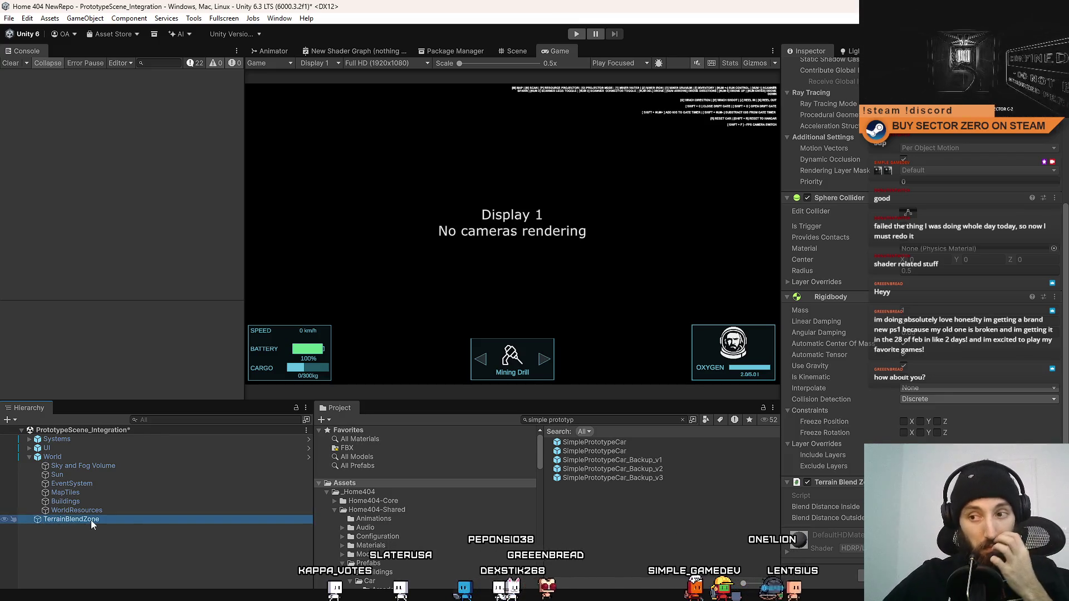
click(409, 484)
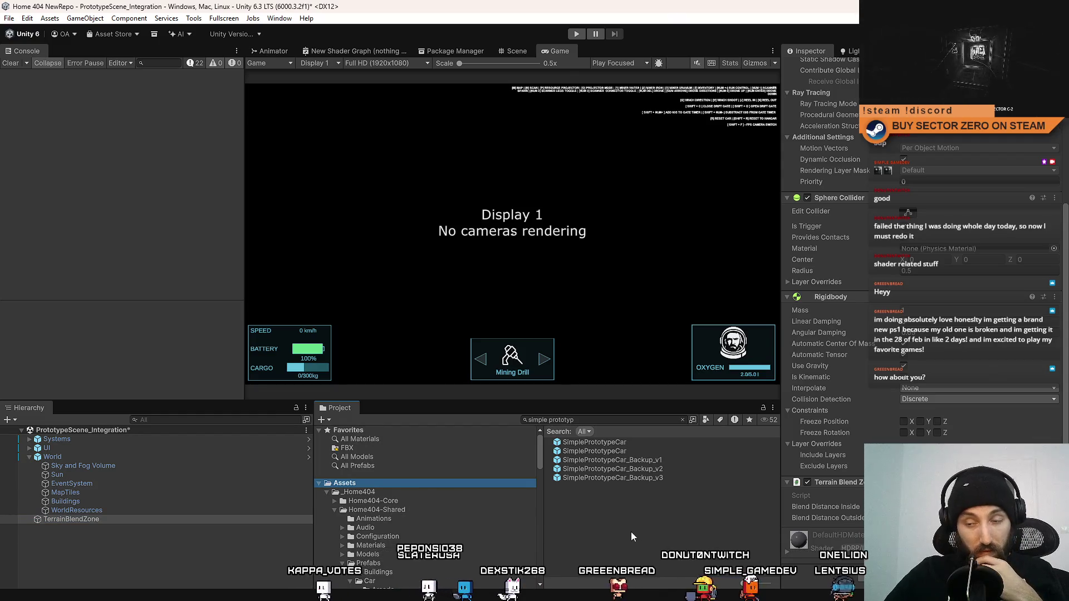